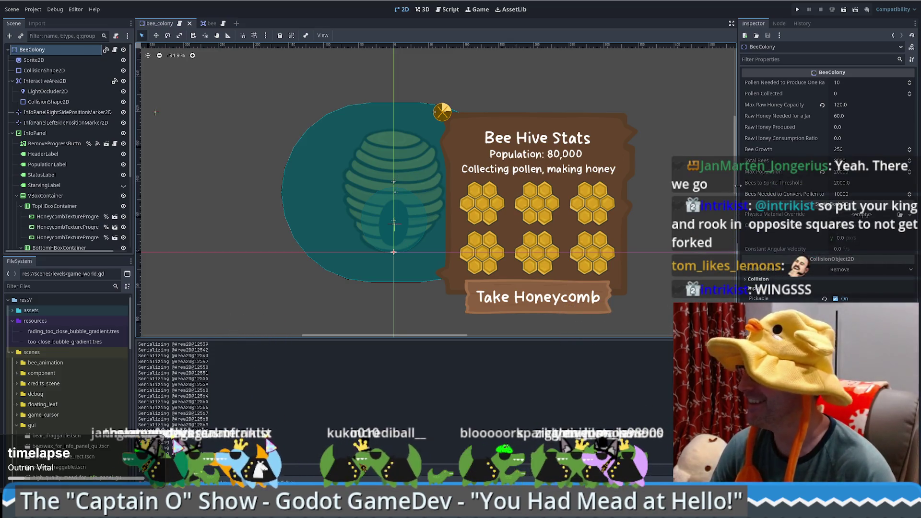
- Scroll and pan the hive scene view down a little
scroll(735, 190, "down", 2)
scroll(735, 189, "down", 1)
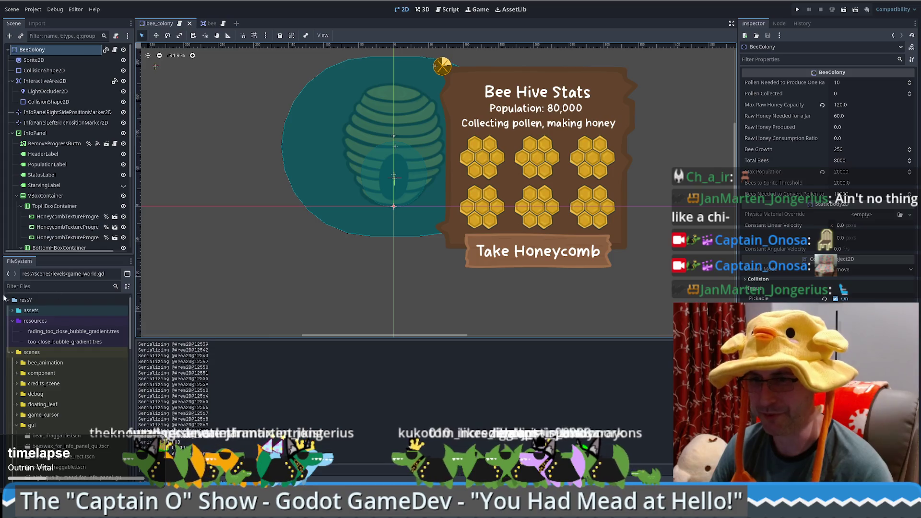
scroll(319, 255, "up", 2)
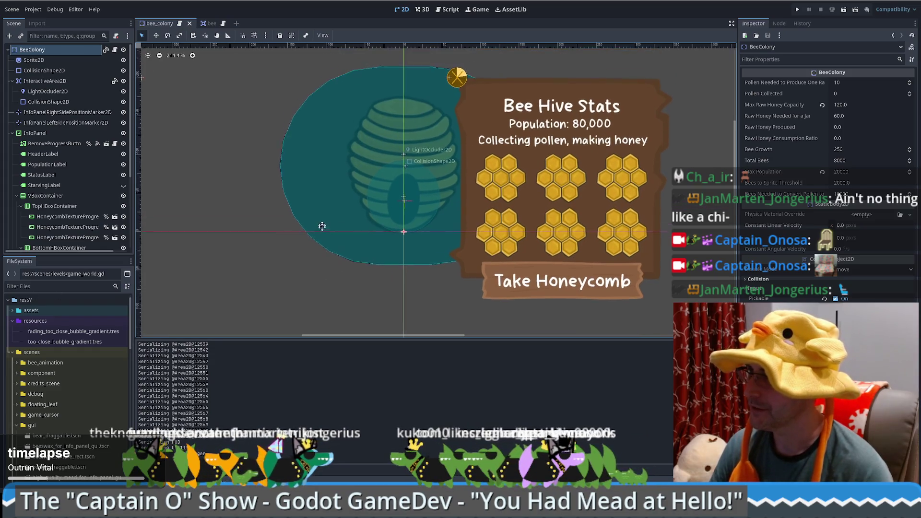
left_click_drag(322, 226, 319, 249)
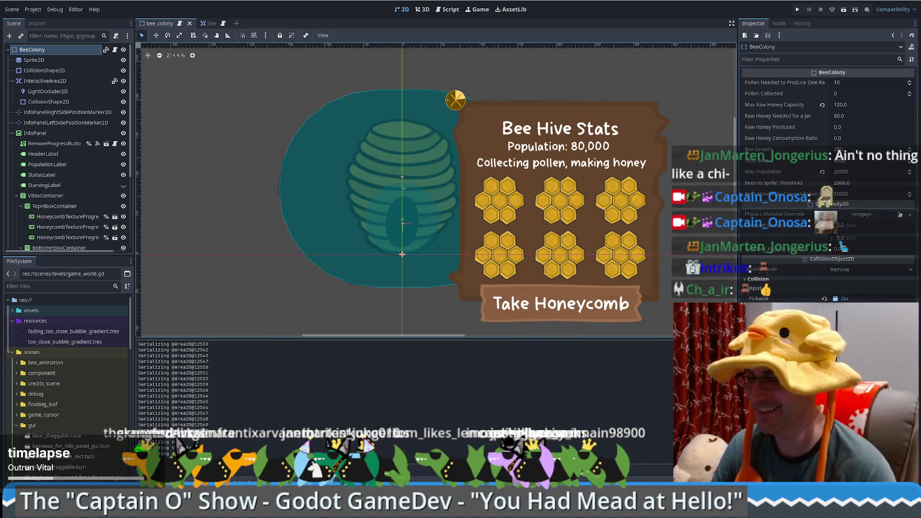
- Check the bee scene, return to BeeColony, and move the running game window top-left
left_click(209, 23)
left_click(159, 23)
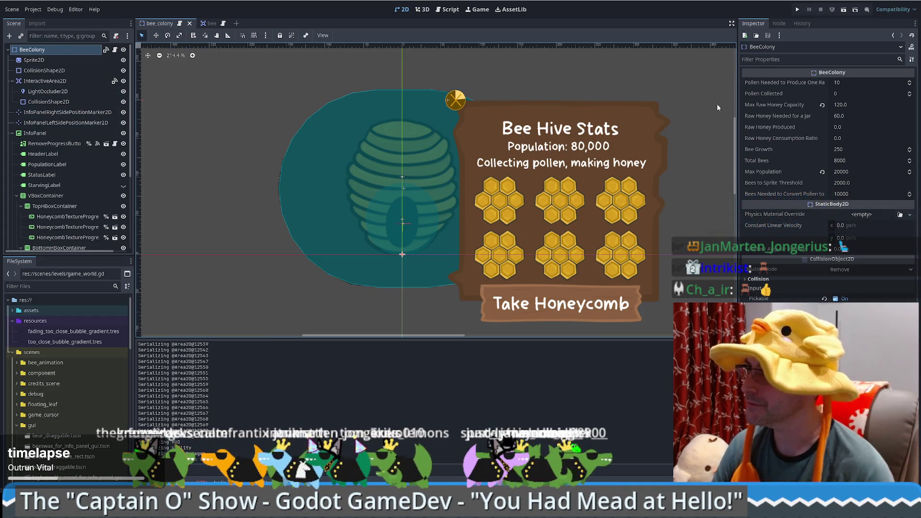
mouse_move(735, 149)
left_mouse_down()
mouse_move(738, 106)
mouse_move(727, 151)
mouse_move(736, 154)
left_mouse_up()
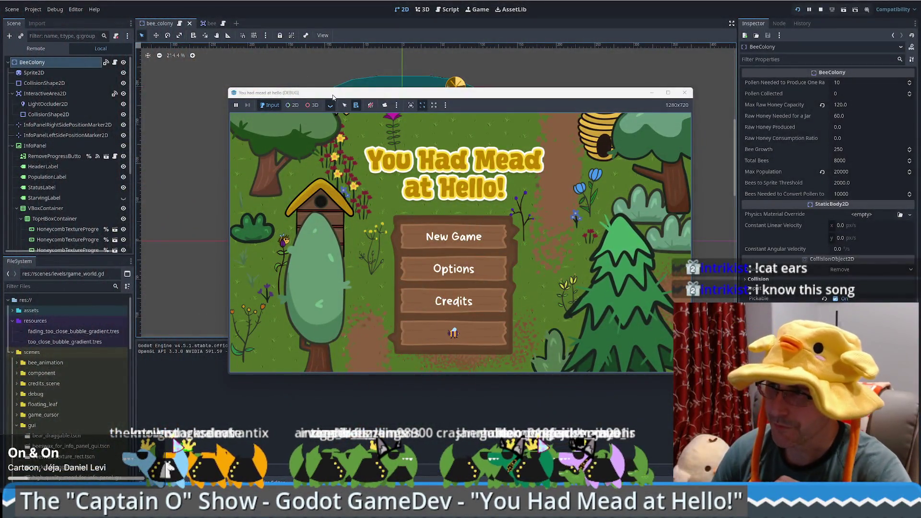
mouse_move(342, 93)
left_mouse_down()
mouse_move(110, 28)
mouse_move(134, 8)
mouse_move(144, 19)
left_mouse_up()
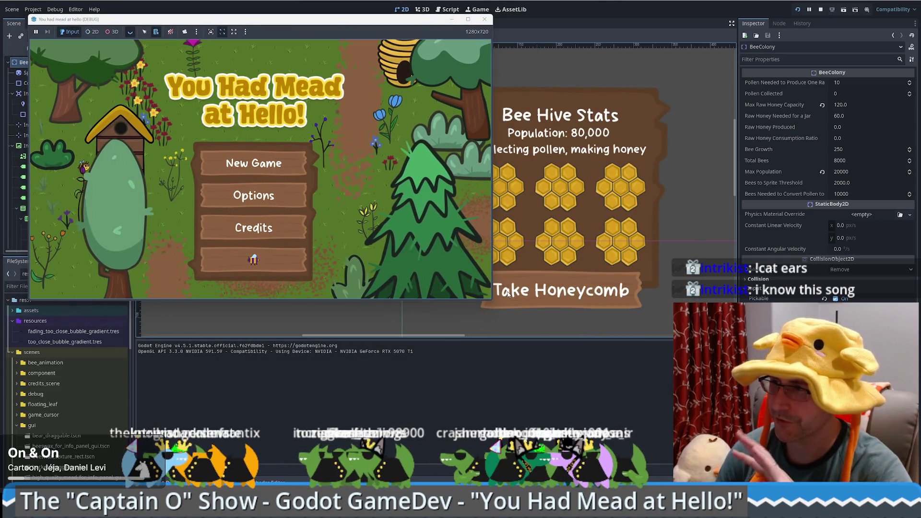
- Widen the game window and start a new game
mouse_move(493, 300)
left_mouse_down()
mouse_move(593, 300)
mouse_move(575, 364)
mouse_move(591, 396)
mouse_move(675, 402)
left_mouse_up()
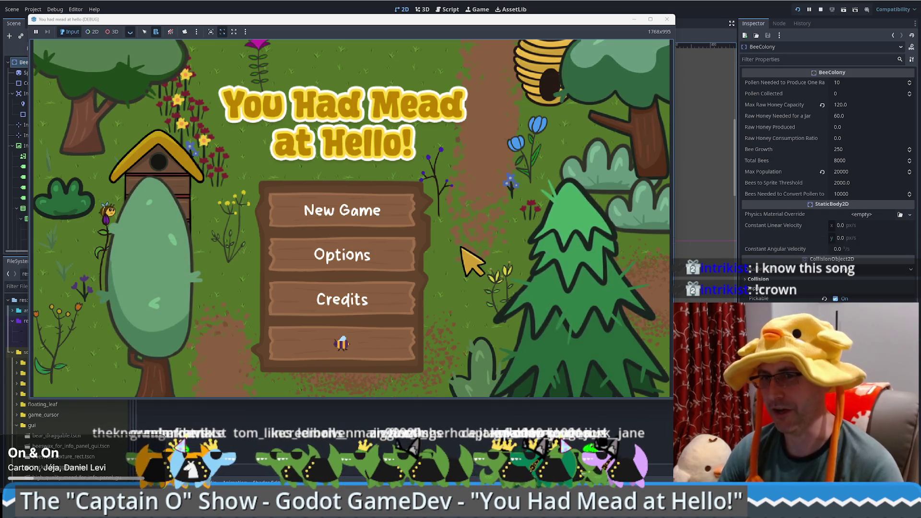
left_click(352, 207)
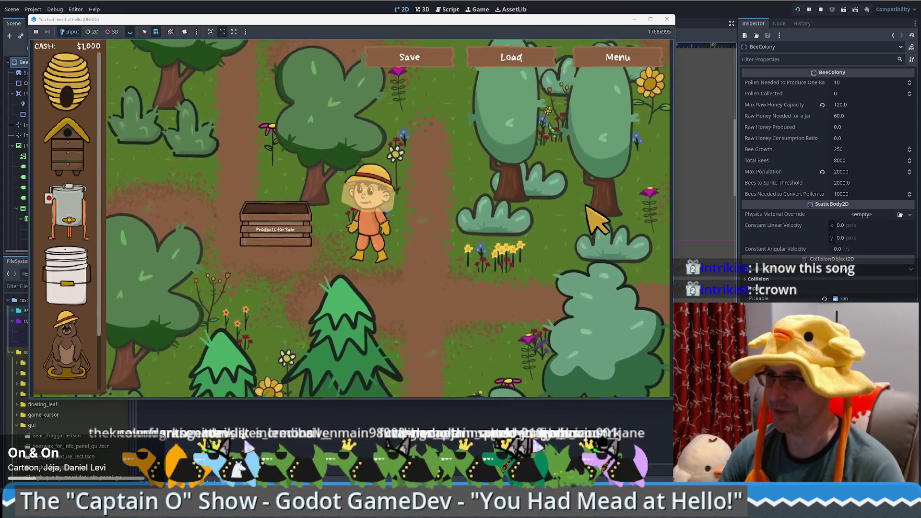
- Place a man-made bee hive on the map and walk the beekeeper around it
left_click_drag(67, 143, 472, 269)
key("Down")
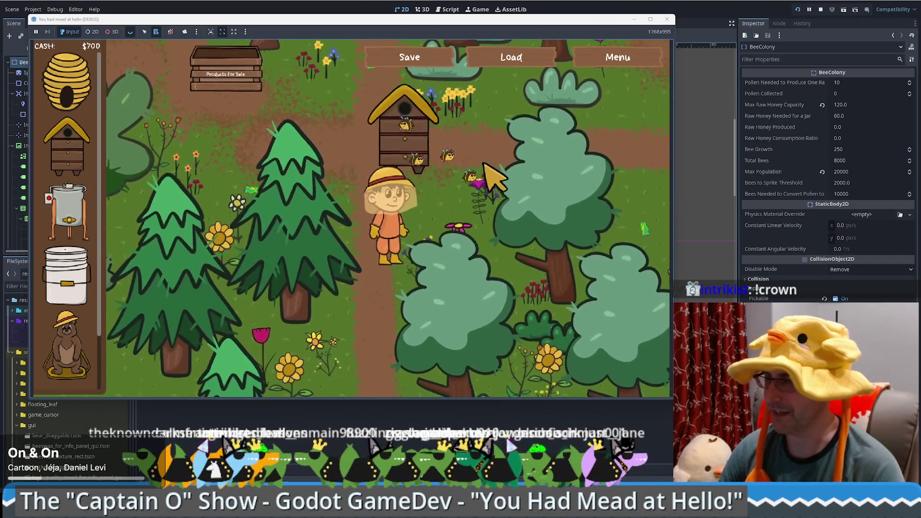
key("Up")
key("Left")
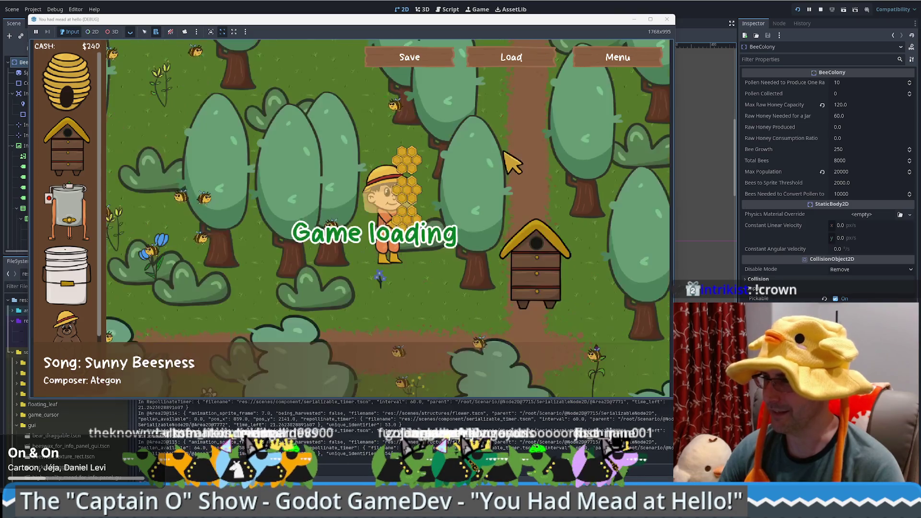
- Walk the beekeeper to the sell stand, the extractor, and up to the top hive
key("Down")
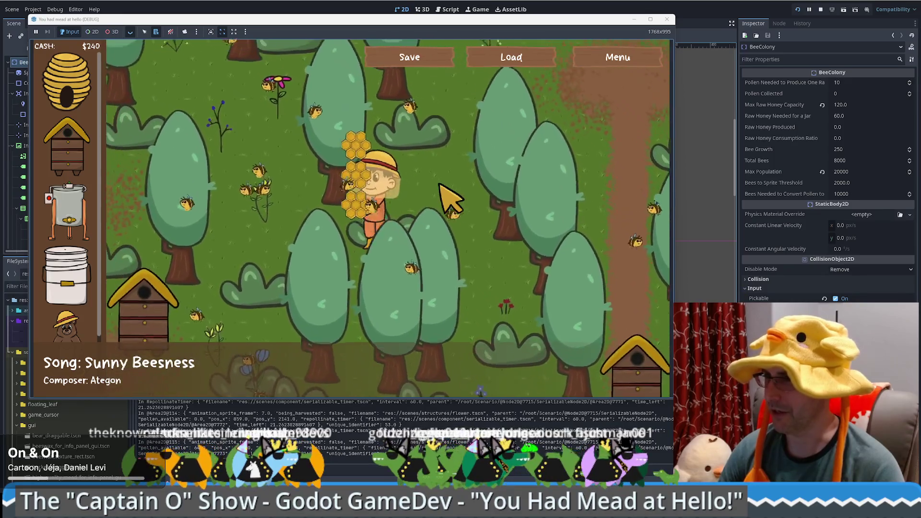
key("Up")
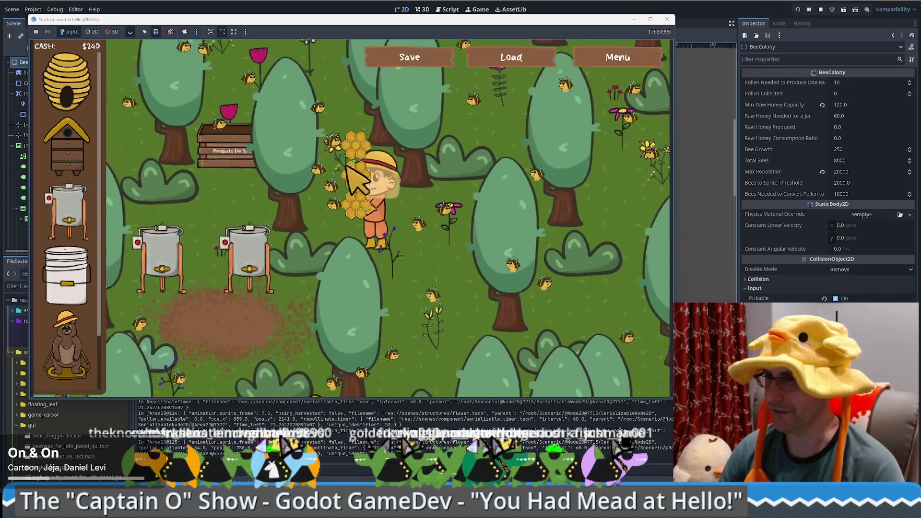
key("Up")
key("Left")
key("Down")
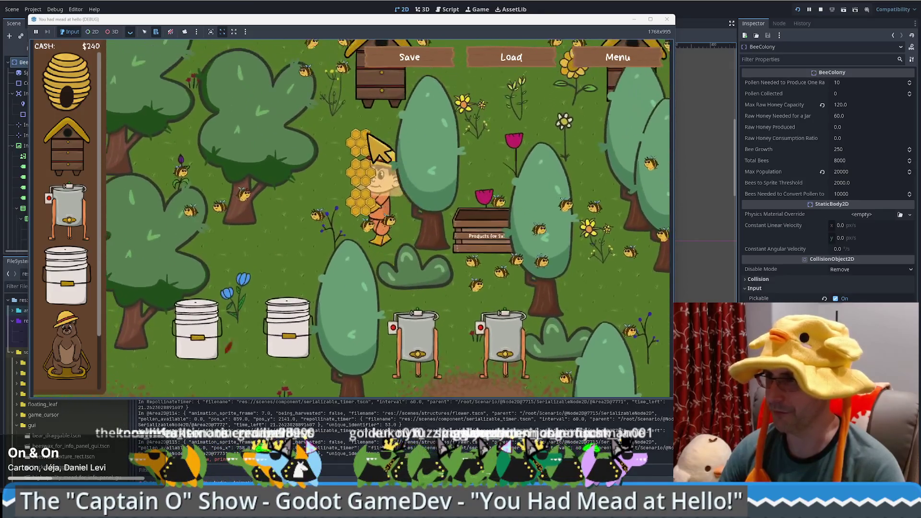
key("Up")
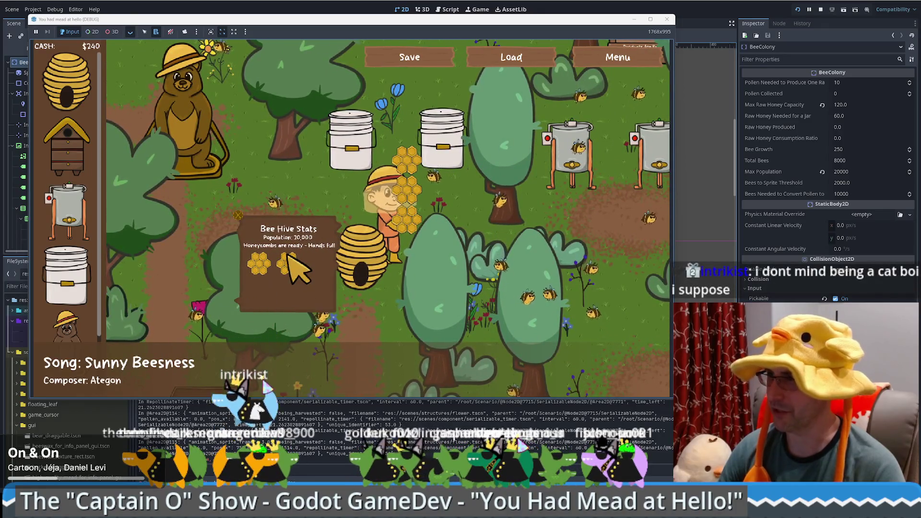
- Walk the beekeeper between the extractors to the bucket and take the mead
key("Right")
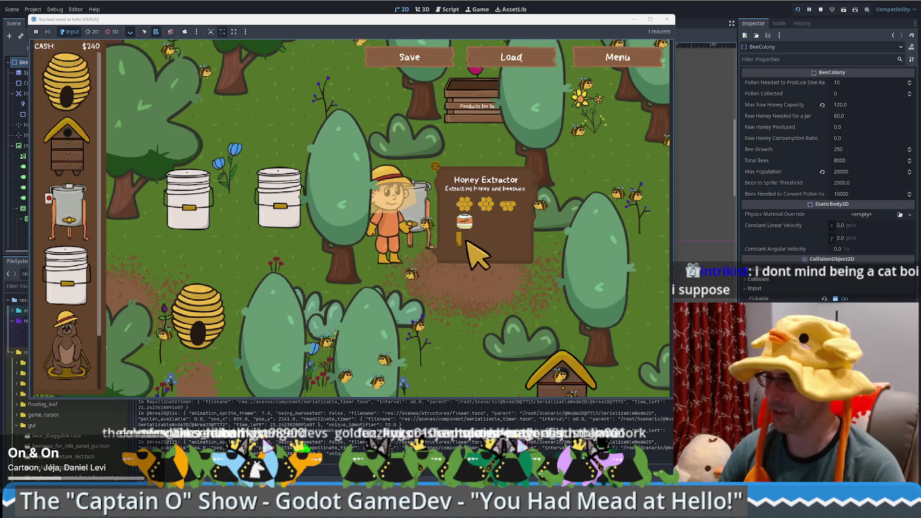
key("Right")
key("Left")
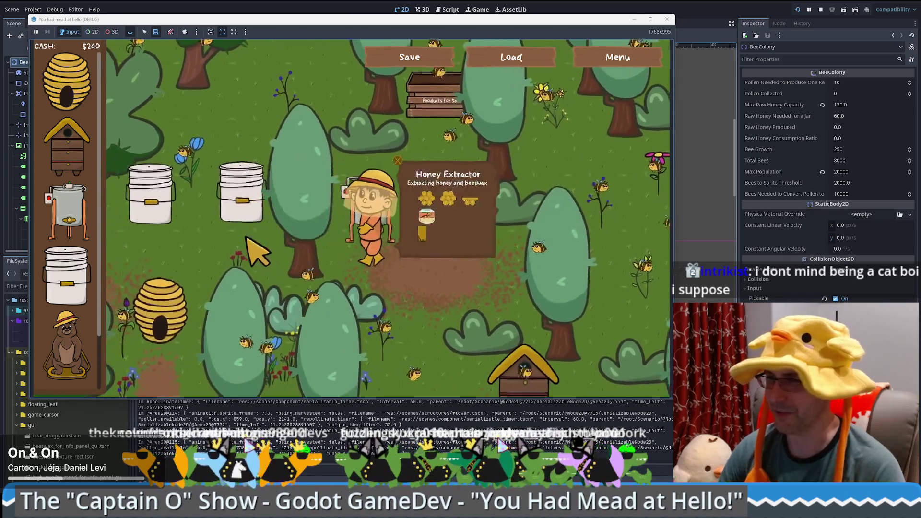
key("Left")
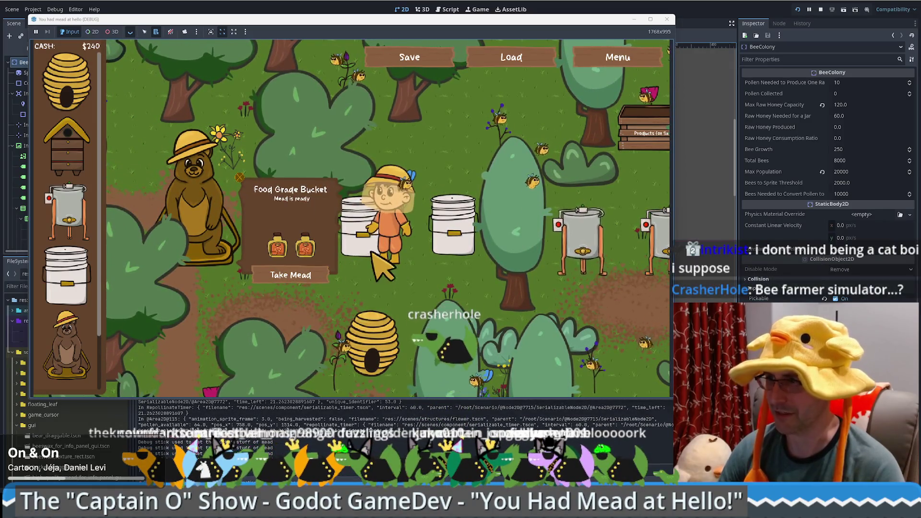
left_click(288, 279)
- Carry the mead to the stand and sell both jars, reaching $840
key("Down")
key("Left")
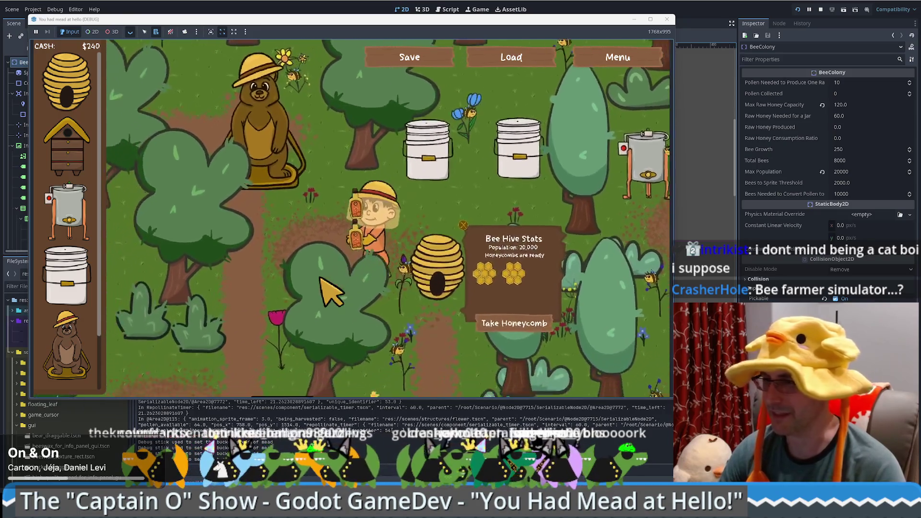
left_click(501, 318)
left_click(501, 319)
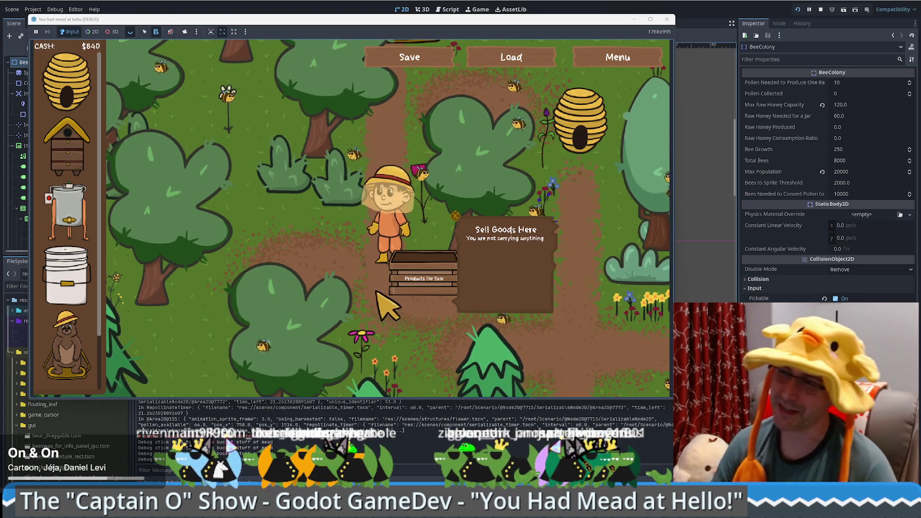
- Walk the beekeeper around to the sale stand, then back down past the honey extractors
key("a")
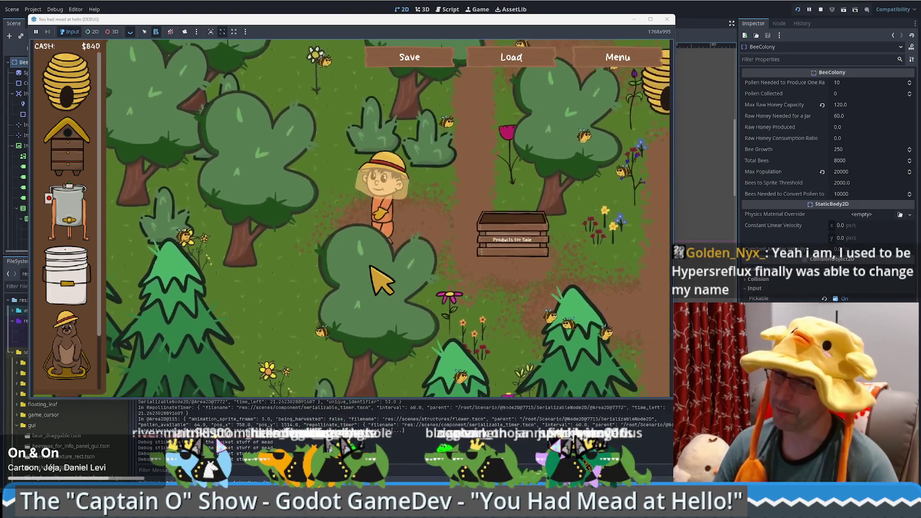
key("w")
key("d")
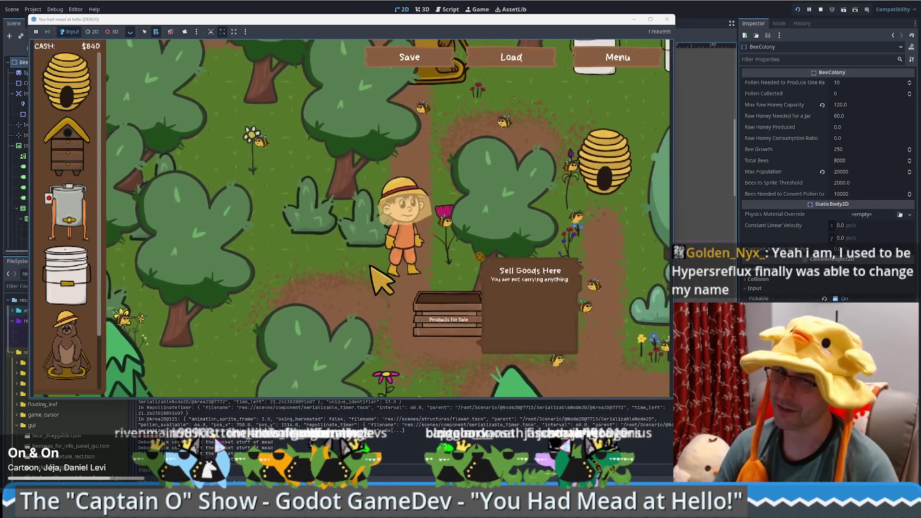
key("s")
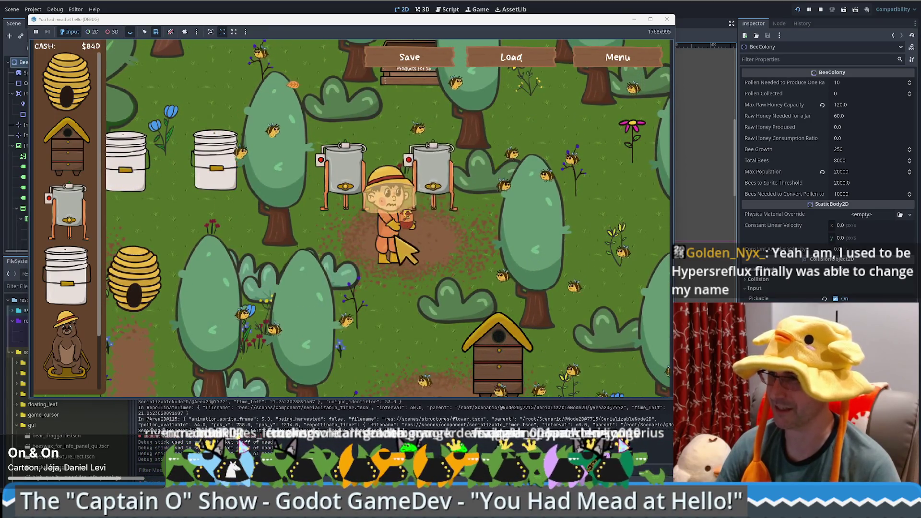
key("w")
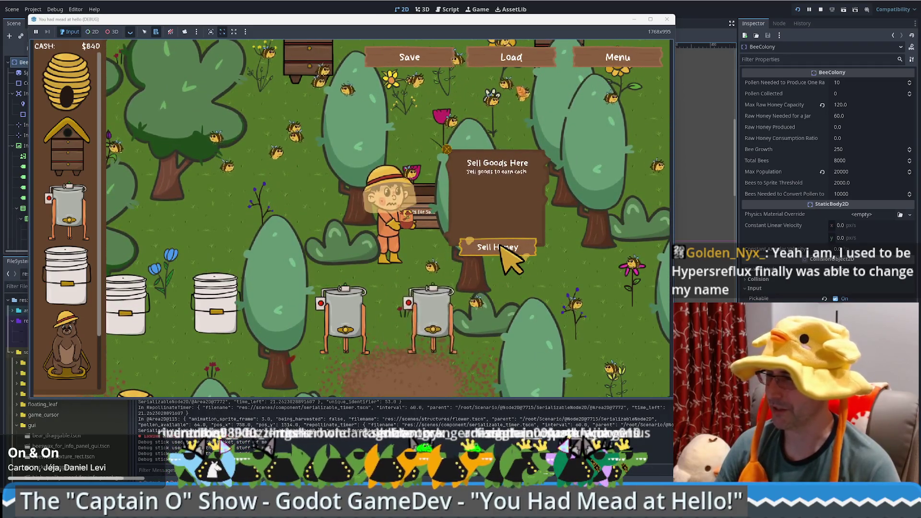
key("s")
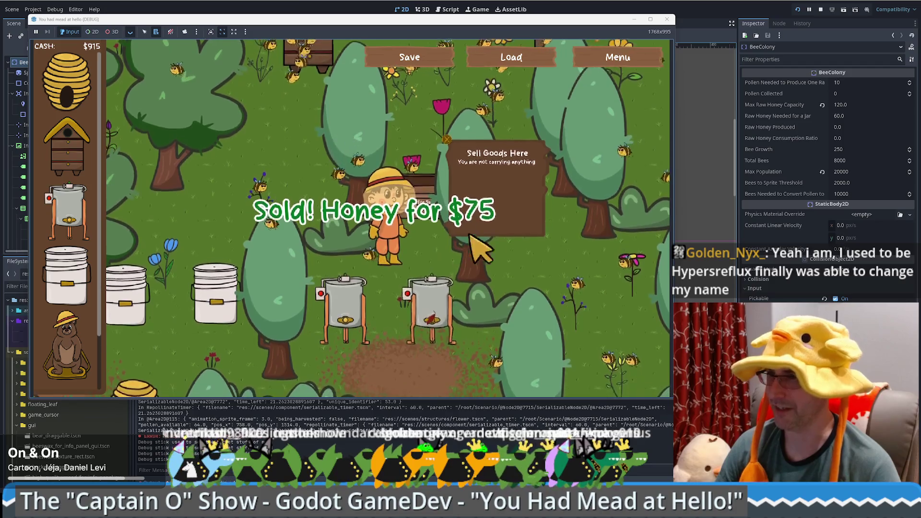
key("s")
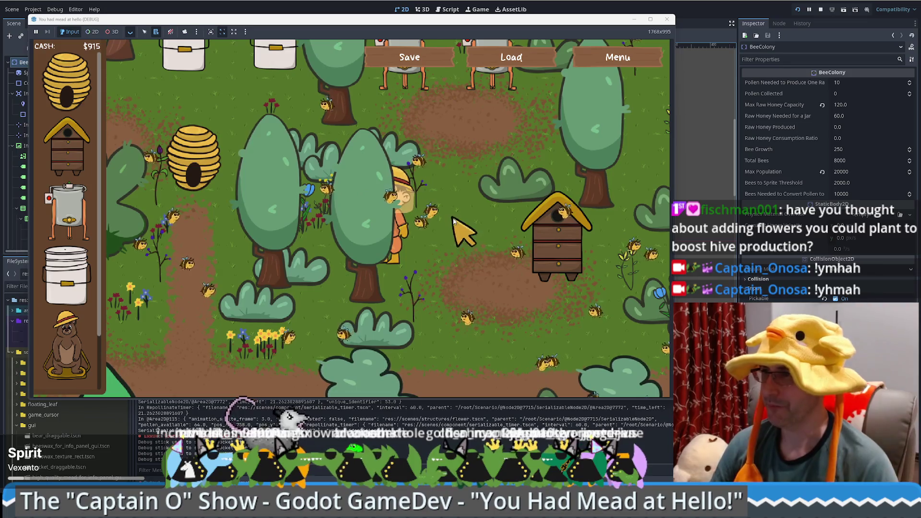
- Walk to the honey extractor and take its honey jars
key("w")
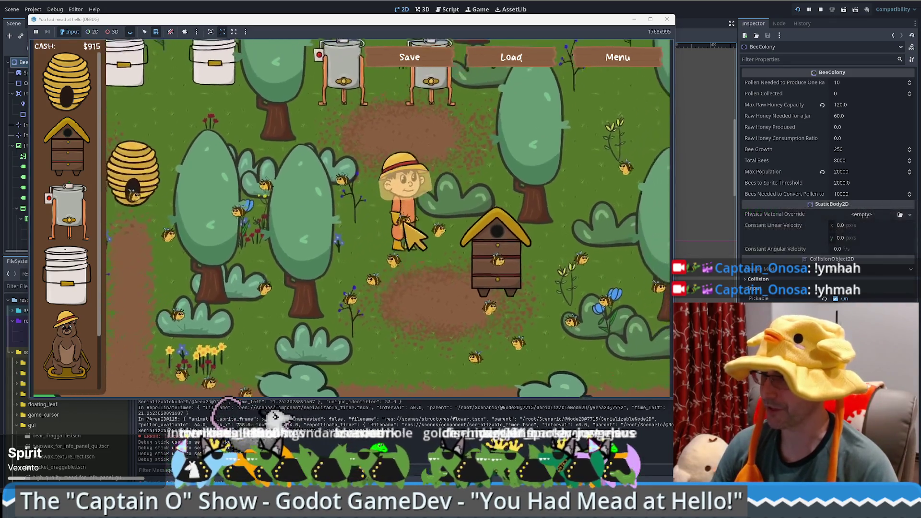
left_click(481, 241)
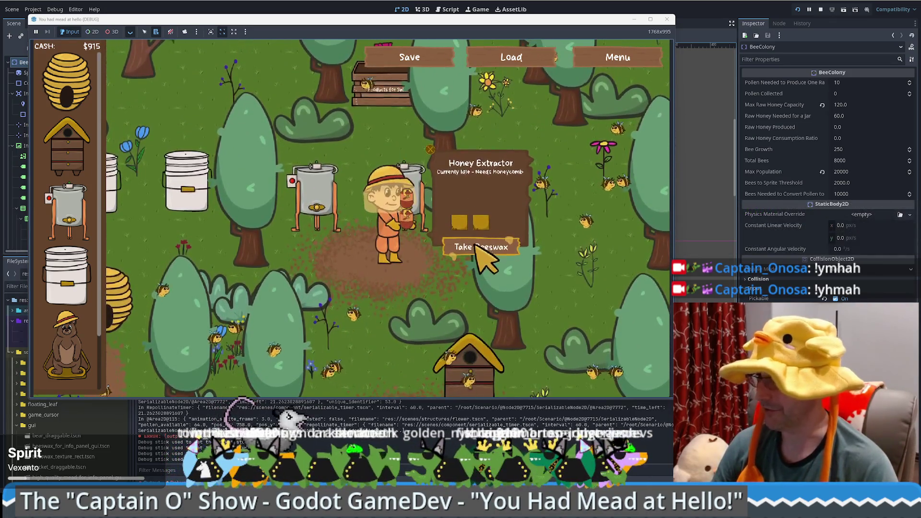
key("a")
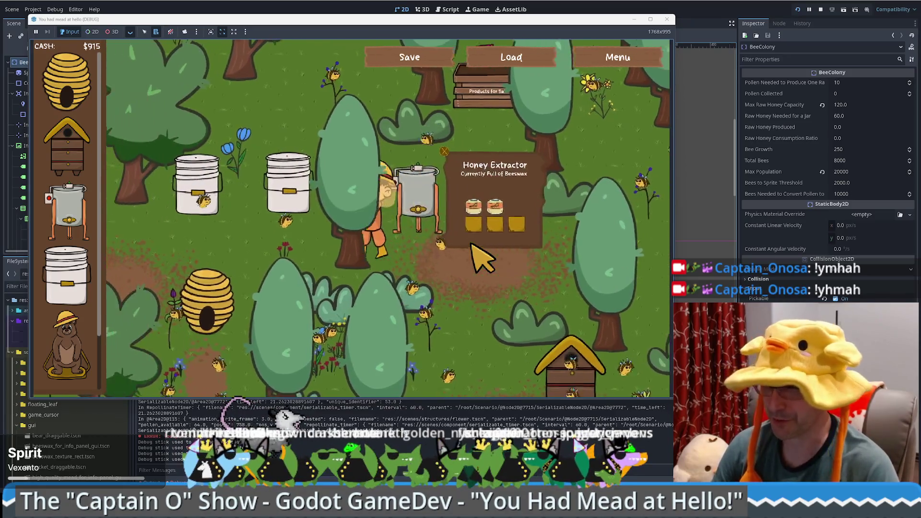
key("d")
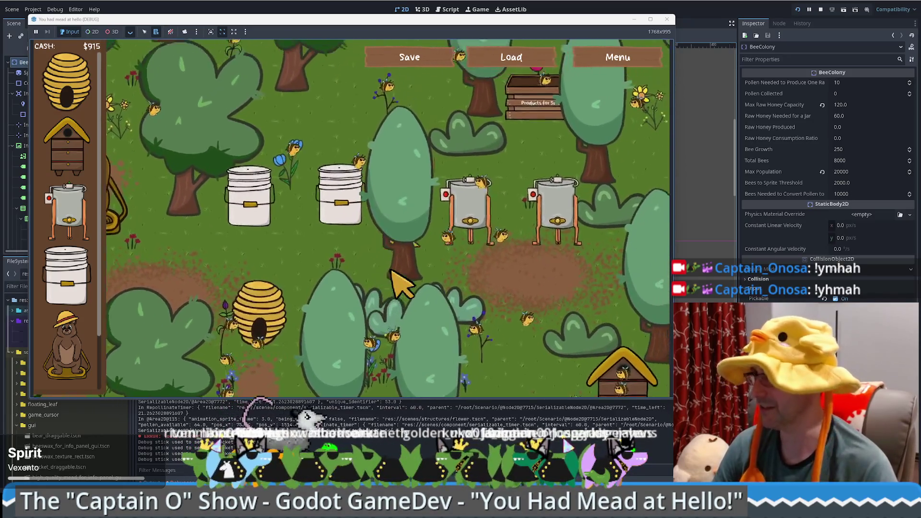
- Sell the honey at the Sell Goods stand for $1,140 cash, then return between the extractors
key("w")
key("d")
left_click(522, 259)
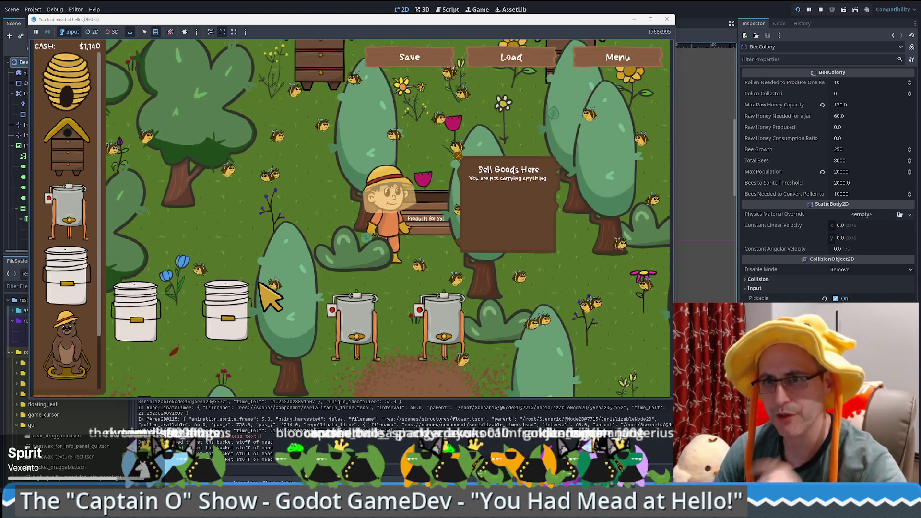
key("Down")
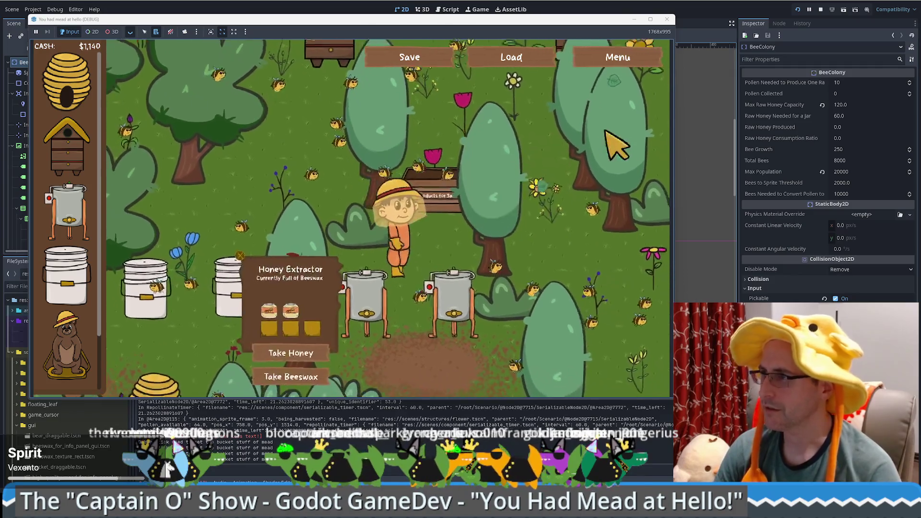
key("Down")
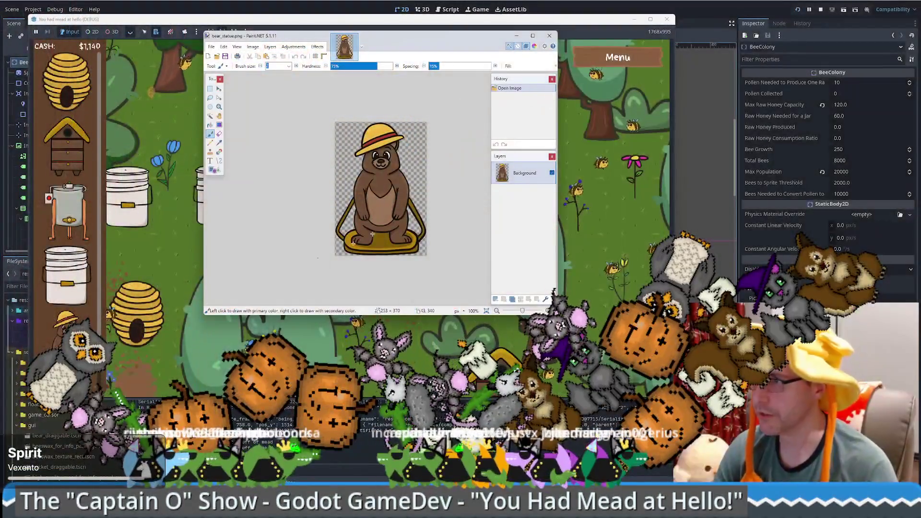
- Enlarge the Paint.NET window
left_click_drag(556, 314, 678, 368)
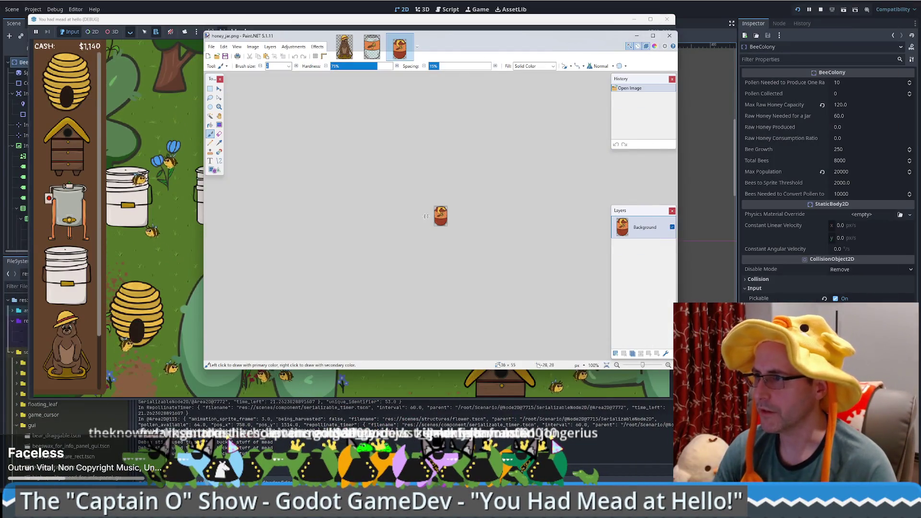
- Paste the whole honey jar image into bear_statue, then undo the misplaced paste
scroll(441, 223, "up", 3)
scroll(441, 223, "up", 5)
key("ctrl+a")
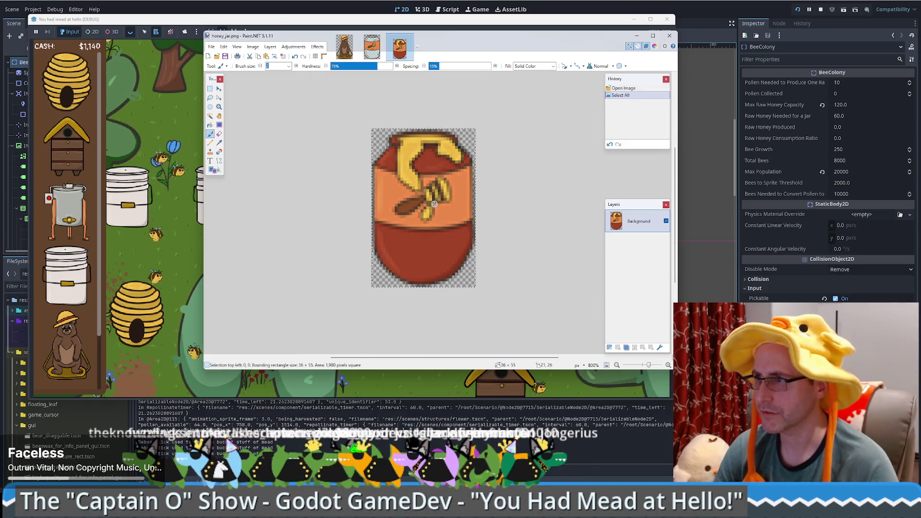
left_click(345, 50)
key("ctrl+v")
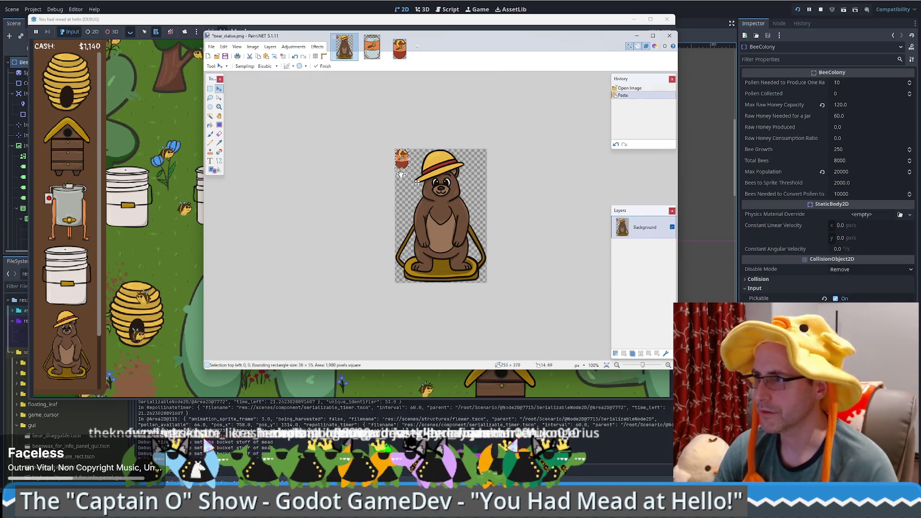
left_click_drag(401, 160, 414, 170)
key("ctrl+z")
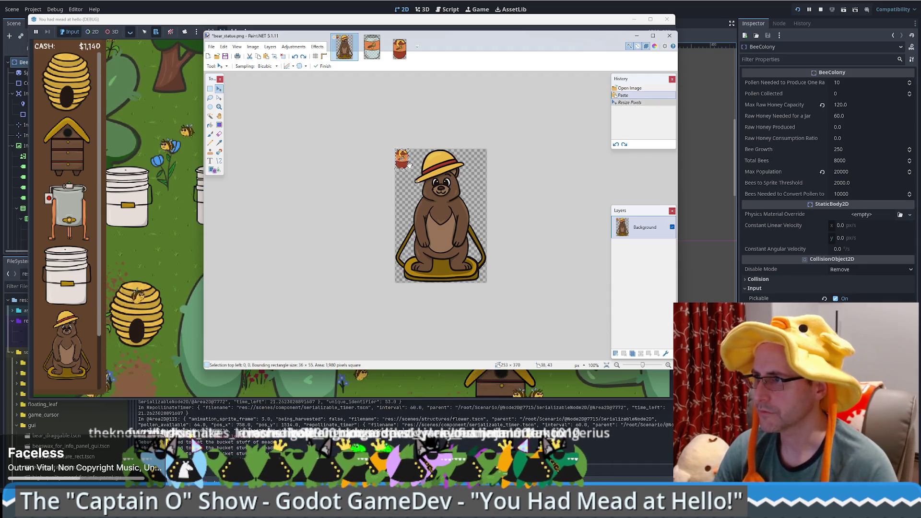
scroll(415, 170, "up", 2)
scroll(413, 170, "up", 2)
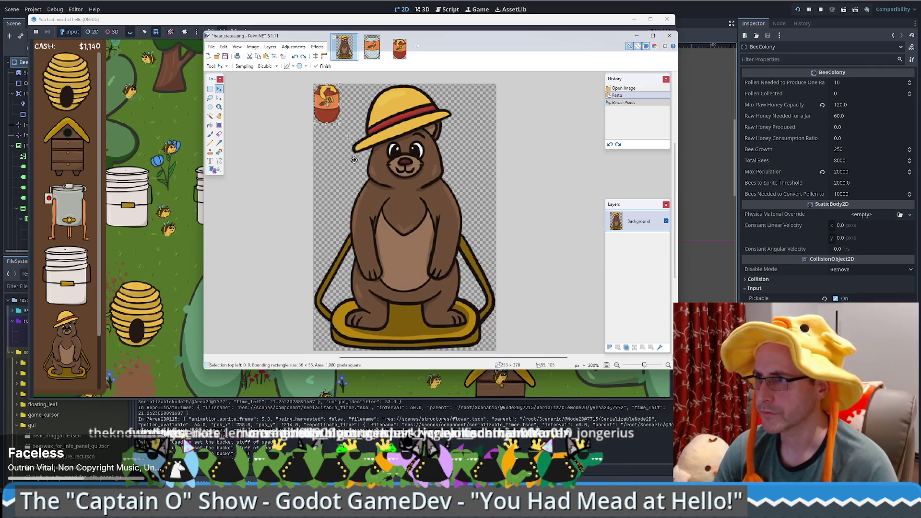
left_click_drag(334, 125, 367, 289)
key("ctrl+z")
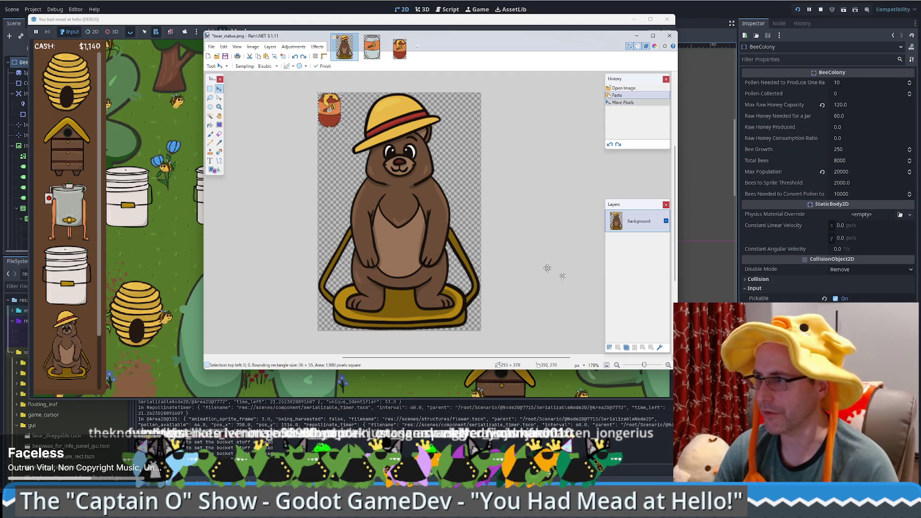
key("ctrl+z")
- Paste the honey jar onto a new layer, moving and enlarging it over the bear's body
key("ctrl+shift+n")
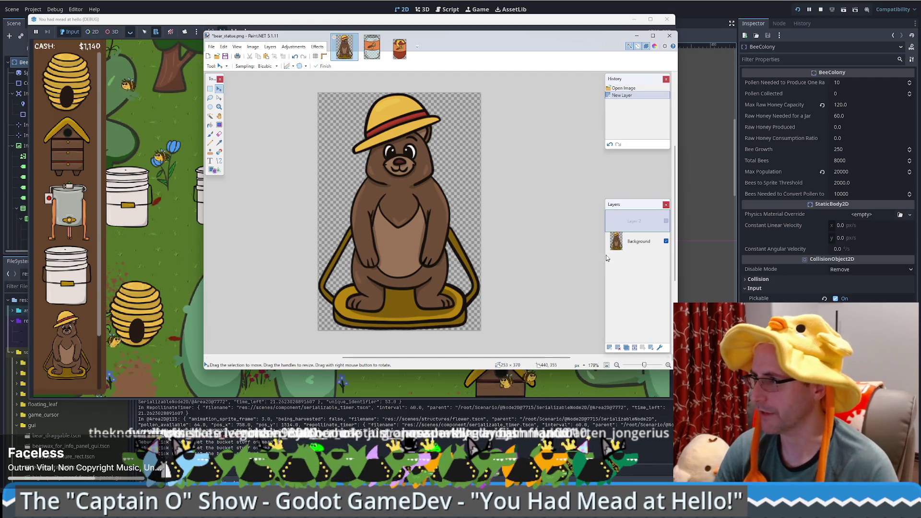
key("ctrl+v")
mouse_move(330, 118)
left_mouse_down()
mouse_move(365, 221)
mouse_move(365, 288)
mouse_move(467, 37)
mouse_move(459, 129)
left_mouse_up()
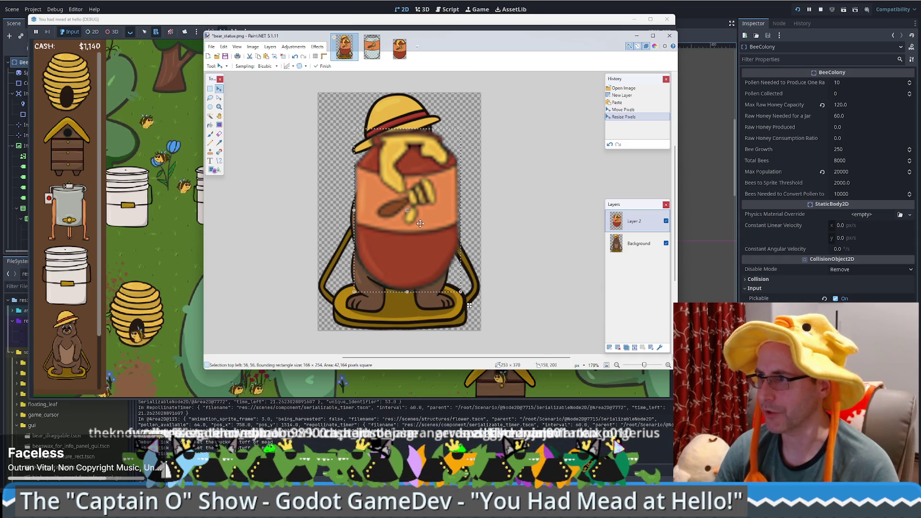
left_click_drag(428, 201, 420, 206)
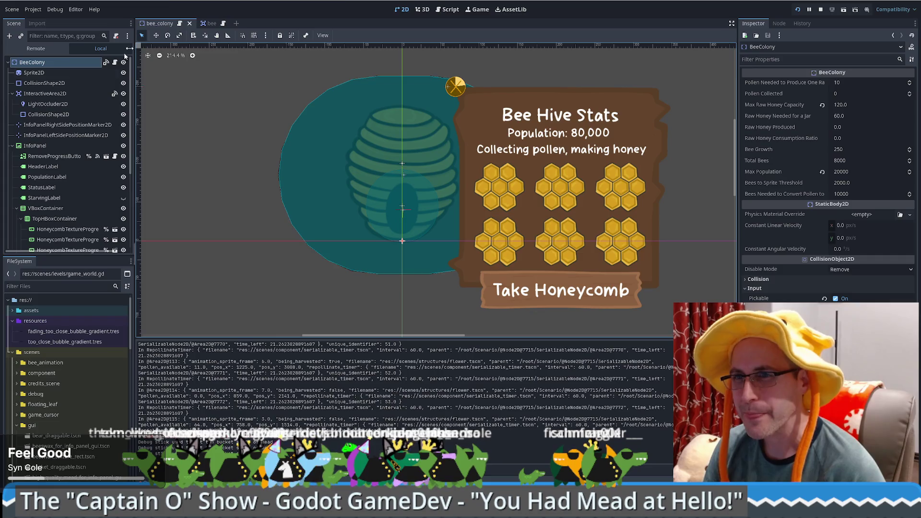
- Find bear.tscn in the scenes/structures folder and open it
scroll(72, 120, "down", 3)
scroll(100, 99, "up", 3)
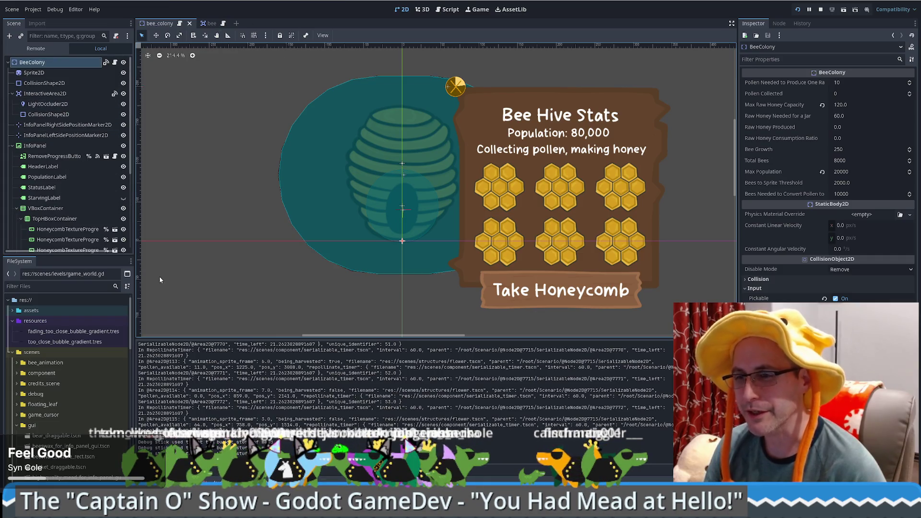
scroll(29, 369, "down", 3)
scroll(21, 377, "down", 10)
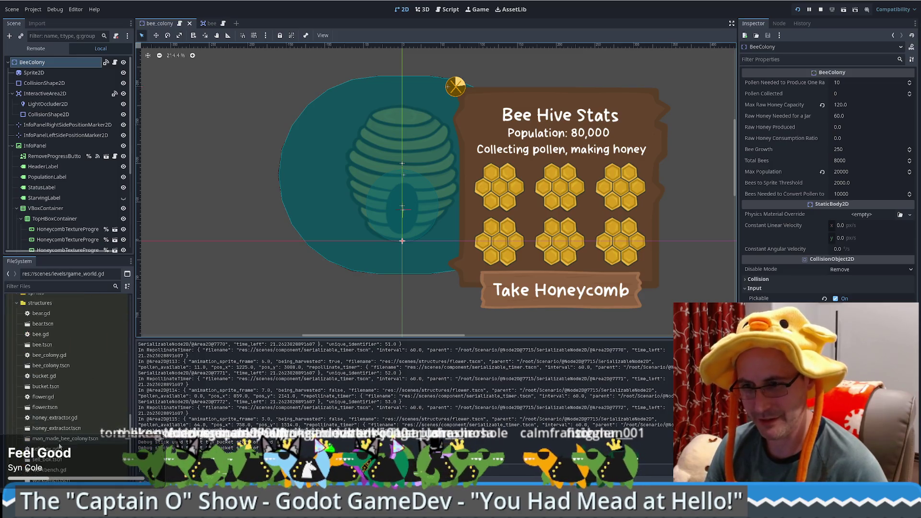
scroll(53, 417, "up", 2)
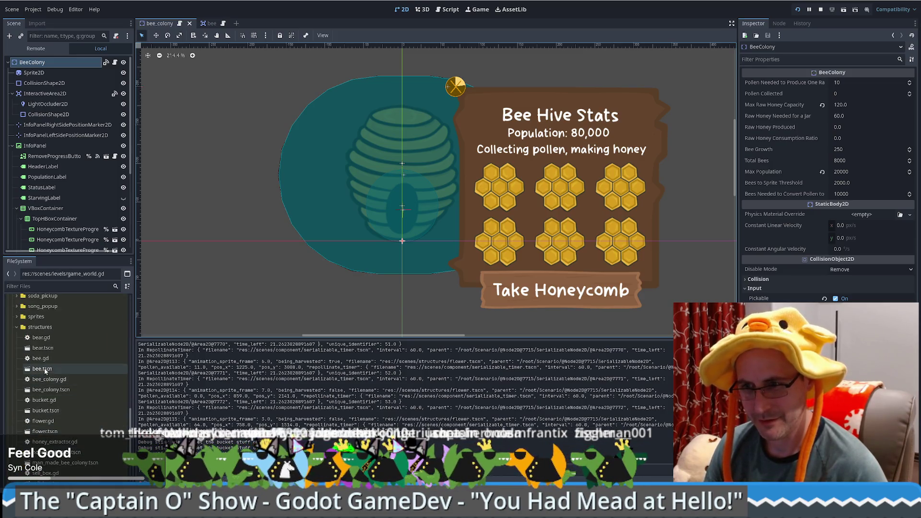
scroll(58, 366, "down", 2)
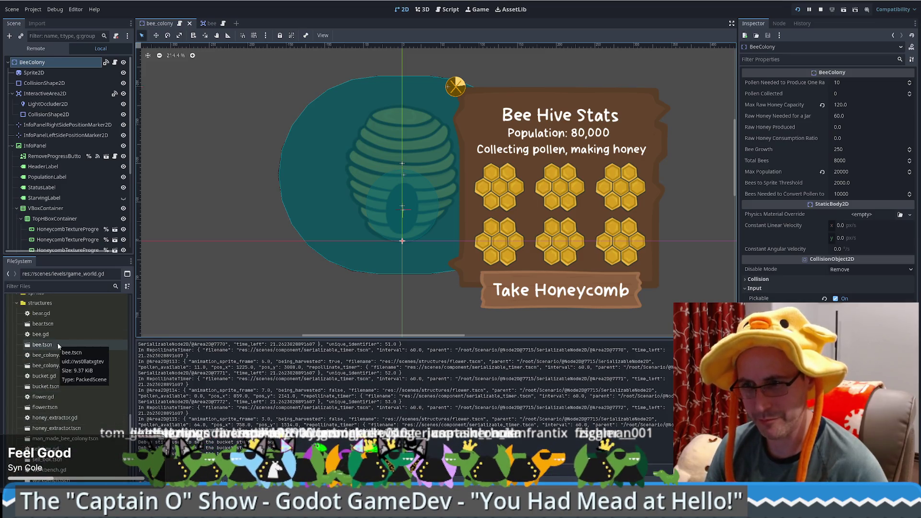
scroll(50, 426, "down", 4)
scroll(49, 426, "up", 4)
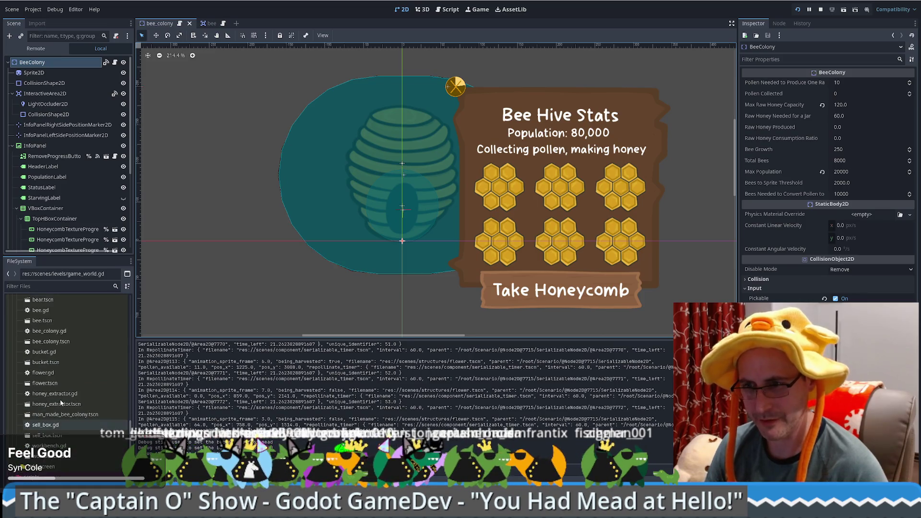
scroll(52, 426, "up", 4)
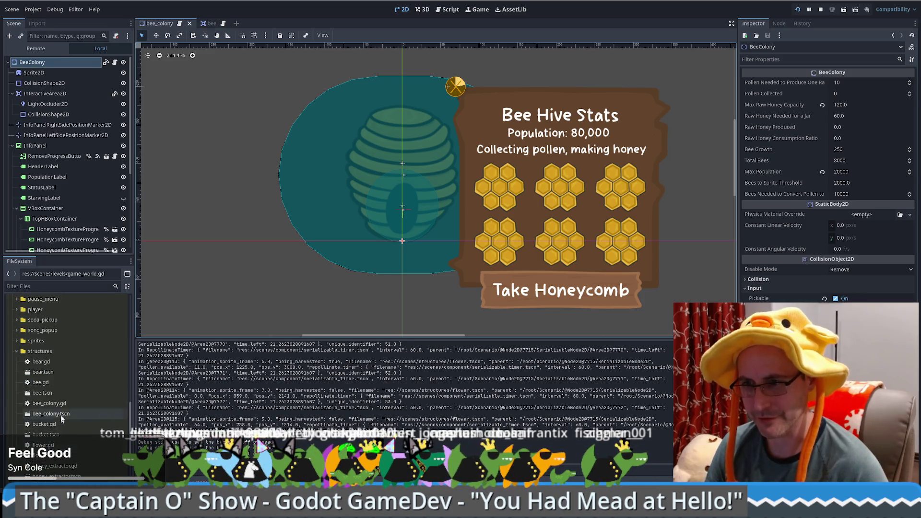
left_click(43, 372)
double_click(44, 373)
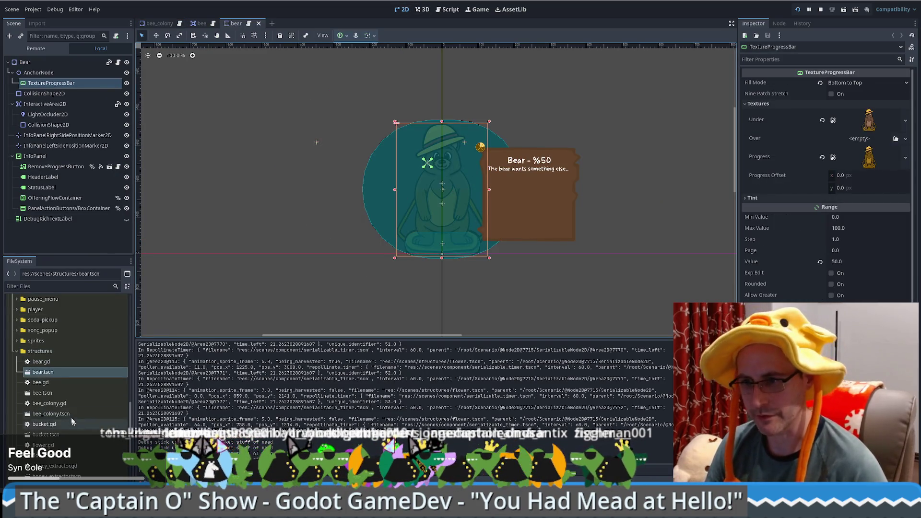
left_click(49, 364)
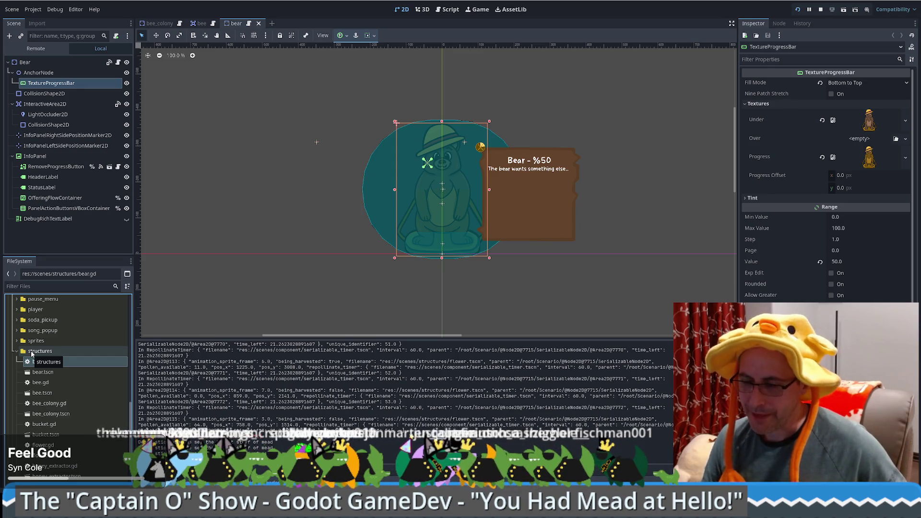
left_click(32, 353)
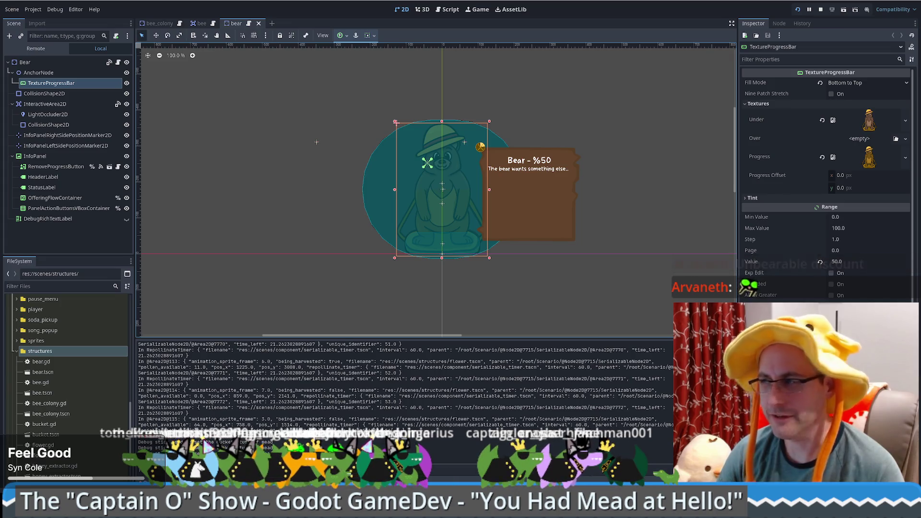
key("alt+Tab")
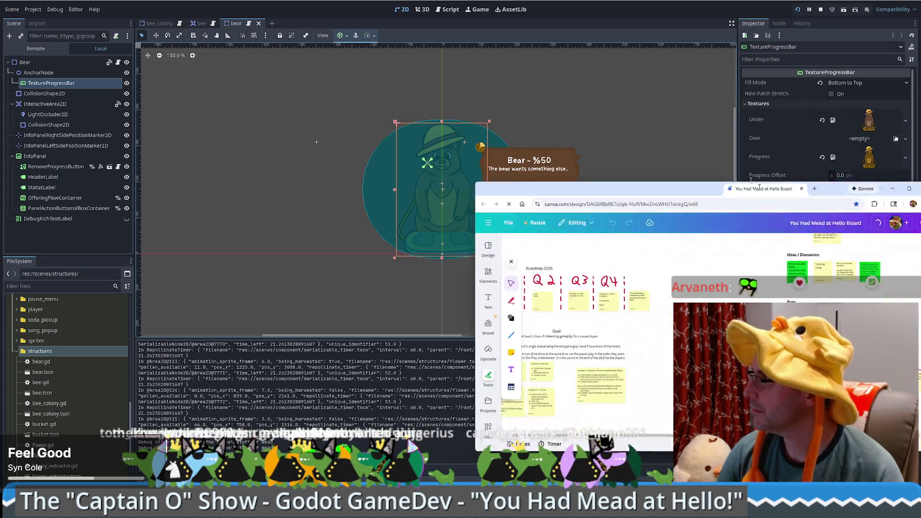
- Make the Canva board full screen and place a new yellow sticky note
key("F11")
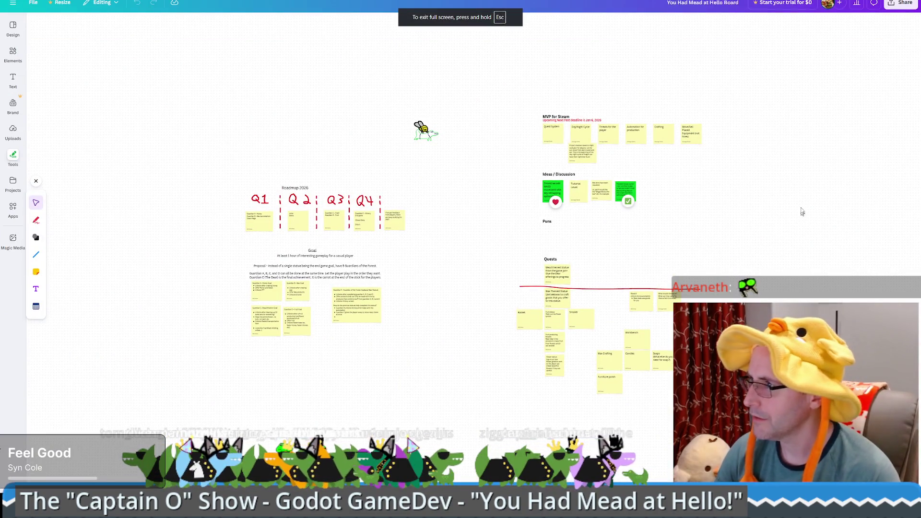
scroll(672, 182, "up", 2, "ctrl")
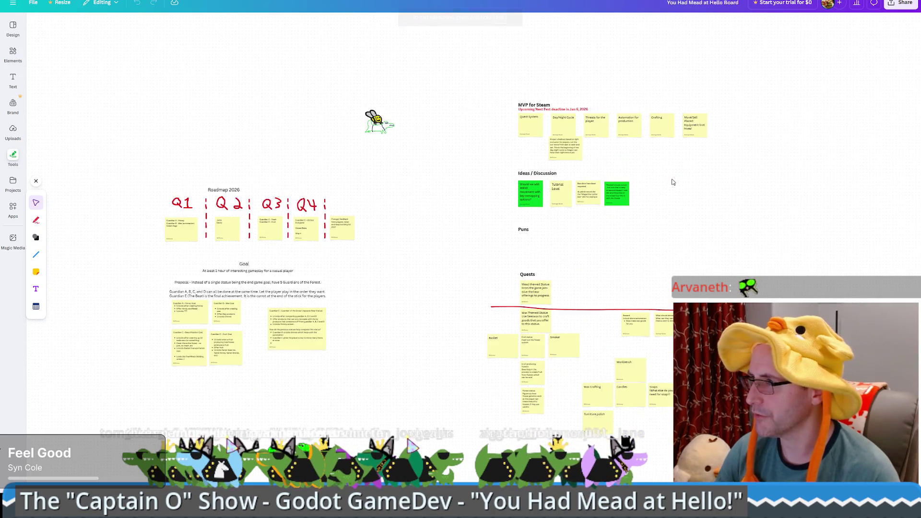
scroll(673, 181, "up", 5, "ctrl")
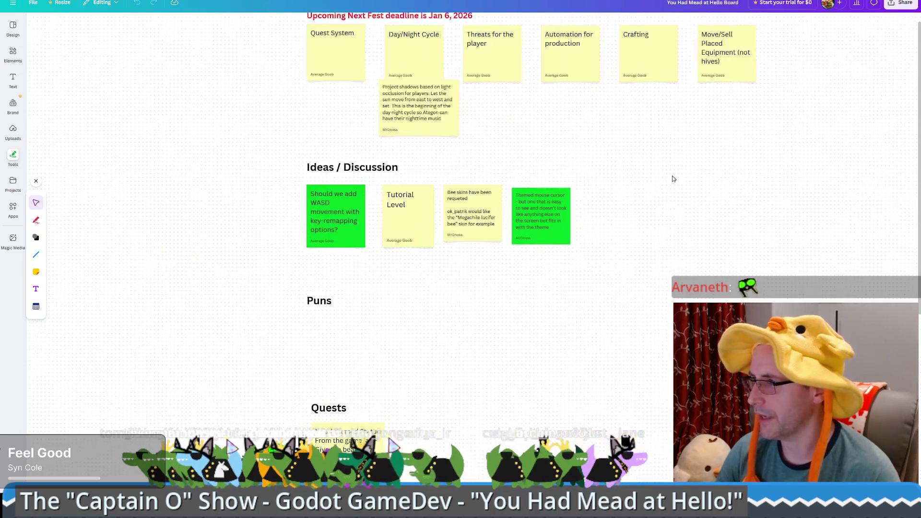
scroll(375, 395, "down", 3)
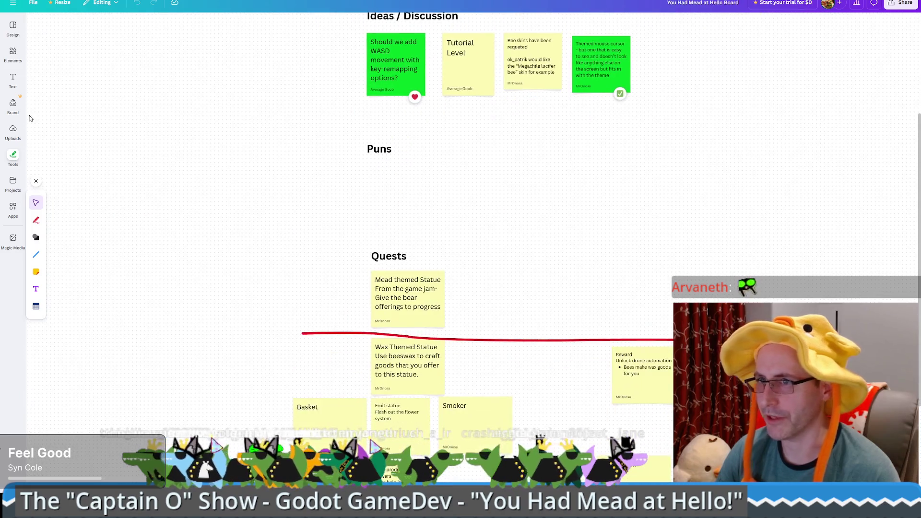
left_click(36, 272)
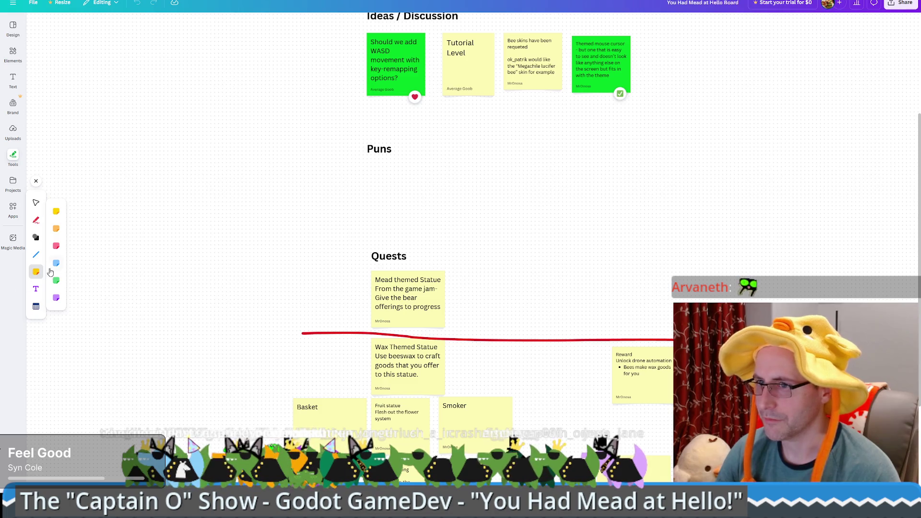
left_click(56, 211)
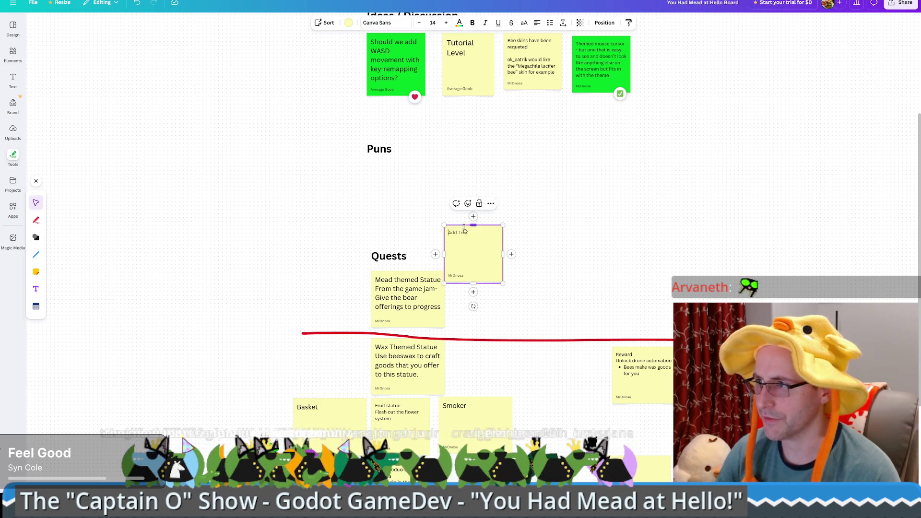
- Write the unbearable-discount pun on the note, credit the viewer, and move it under Puns
type("Un")
type("BEAR")
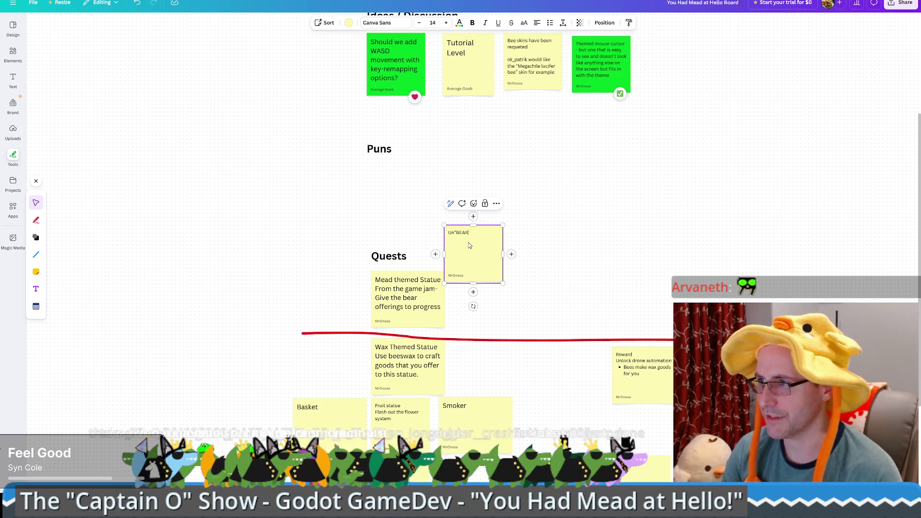
type("\"abl")
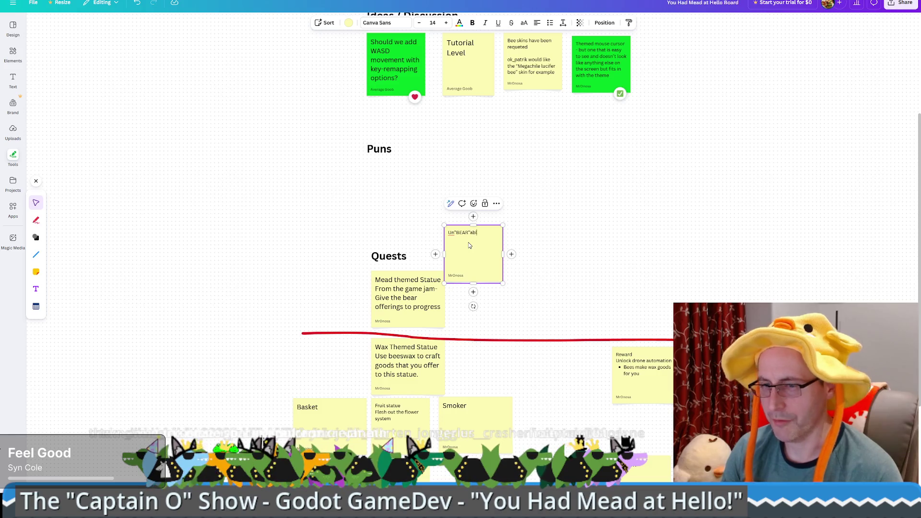
type("nt")
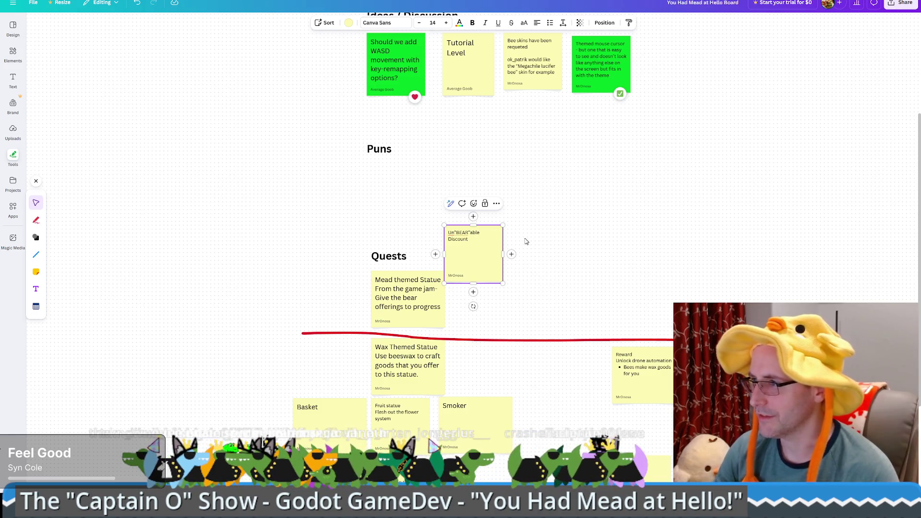
left_click_drag(503, 255, 412, 165)
left_click(528, 246)
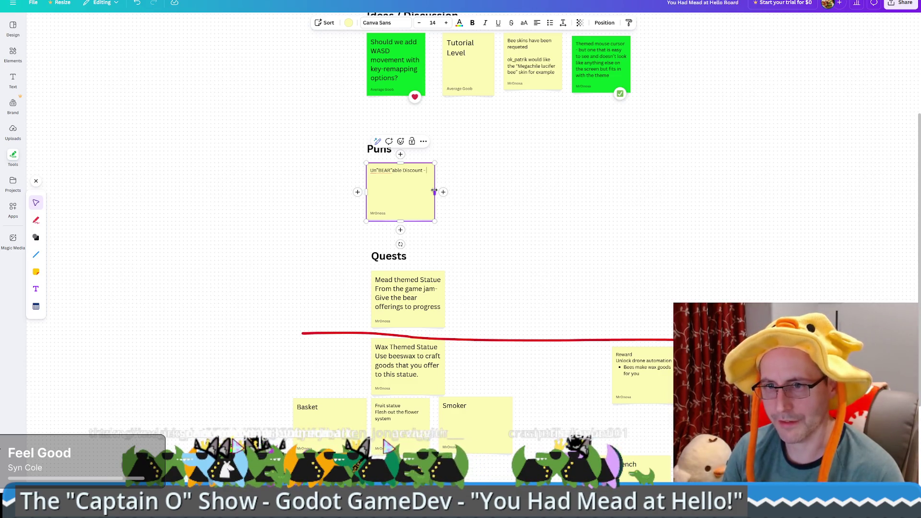
type("vaneth")
type("Pun created ")
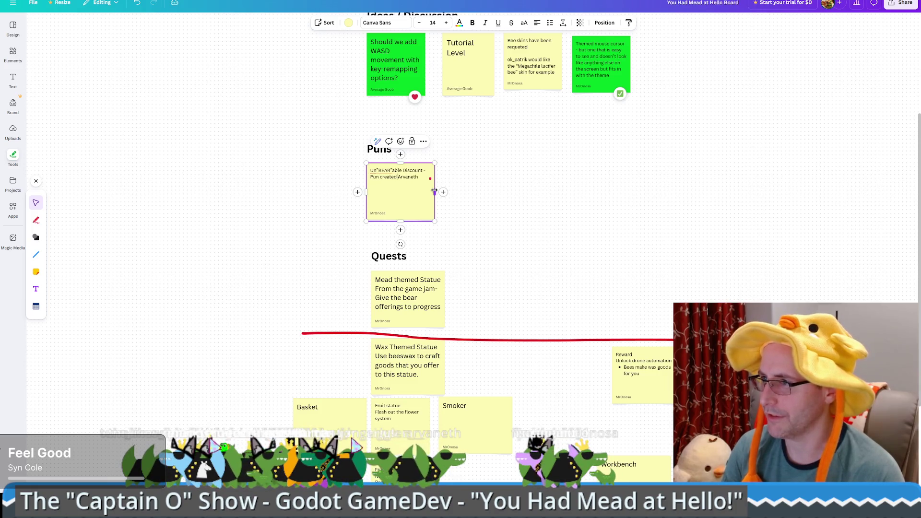
type("by")
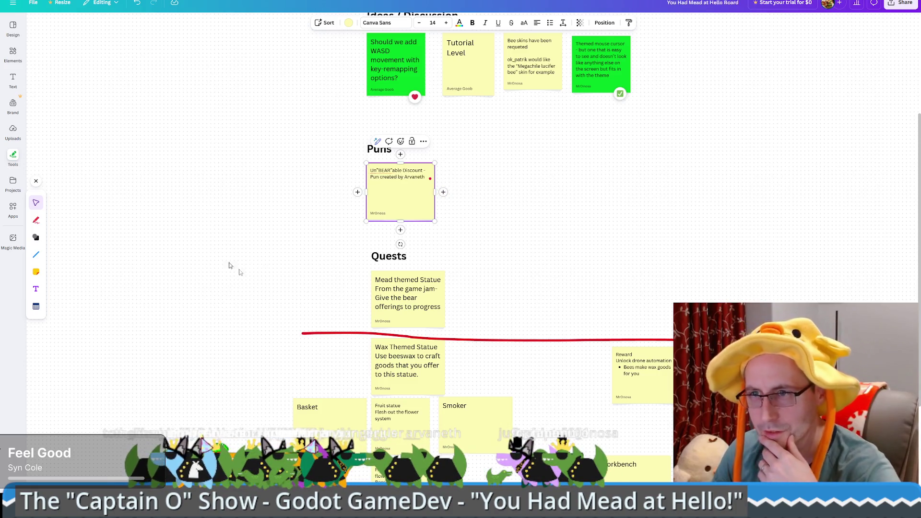
left_click(678, 233)
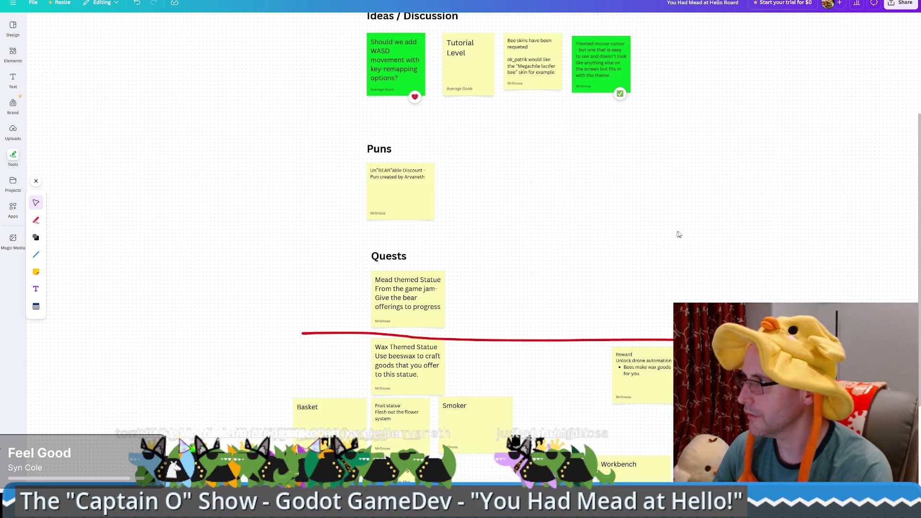
key("alt+Tab")
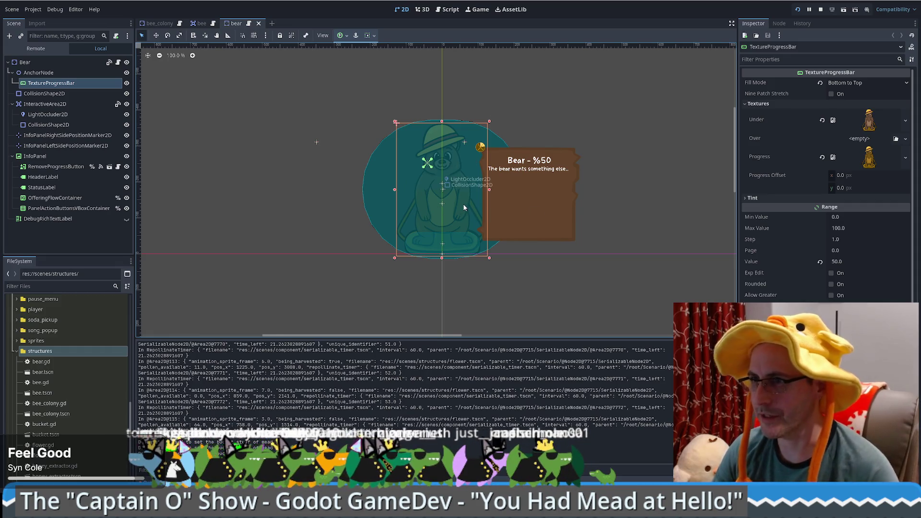
- Duplicate bear.tscn in FileSystem and enter guardian_a_honey as the copy's name
scroll(462, 206, "up", 4)
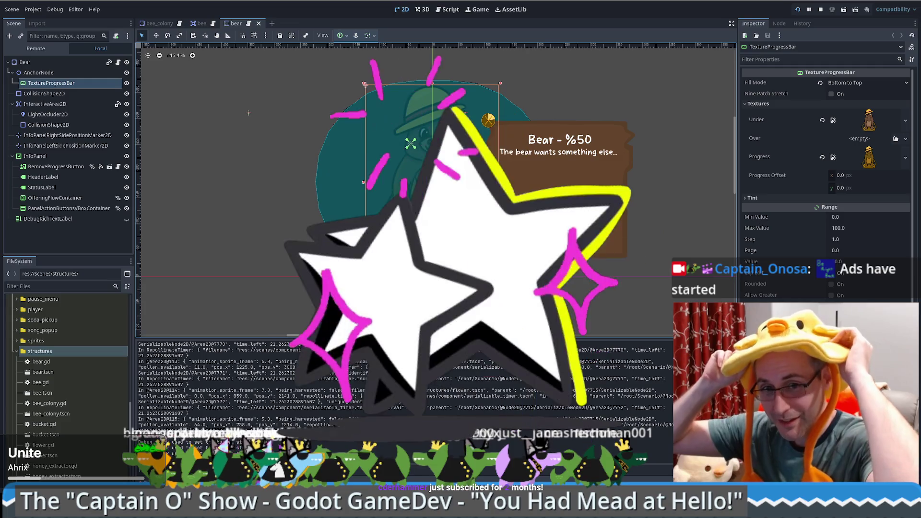
scroll(475, 160, "up", 1)
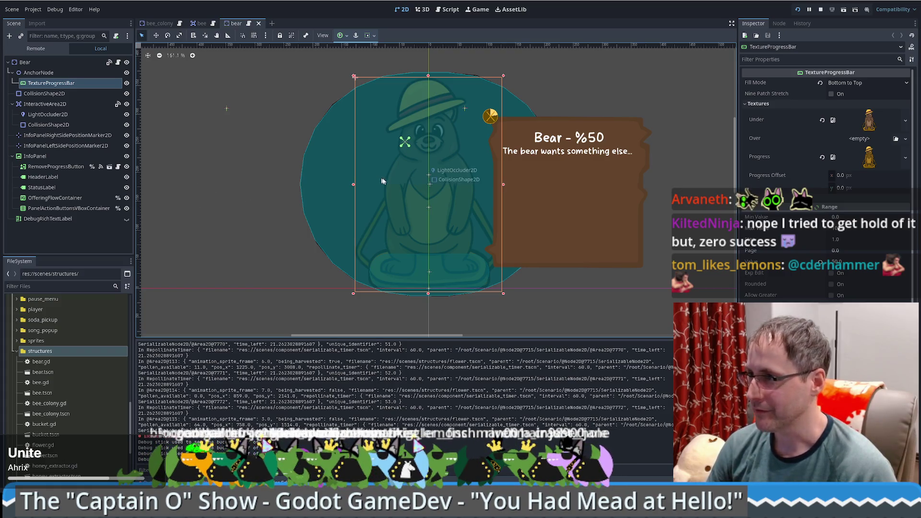
left_click(43, 372)
key("ctrl+d")
type("guardian_a_honey")
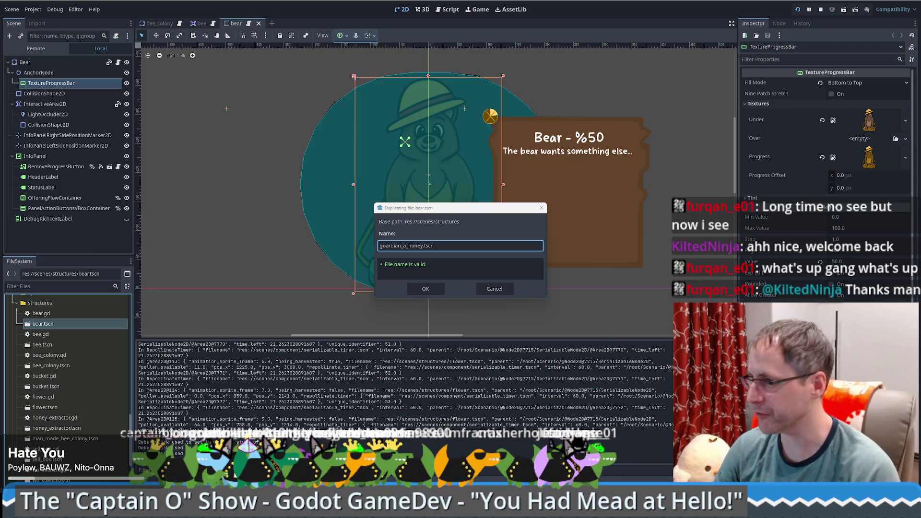
- Confirm the copy so guardian_a_honey.tscn appears in structures, then select it
left_click_drag(471, 207, 393, 177)
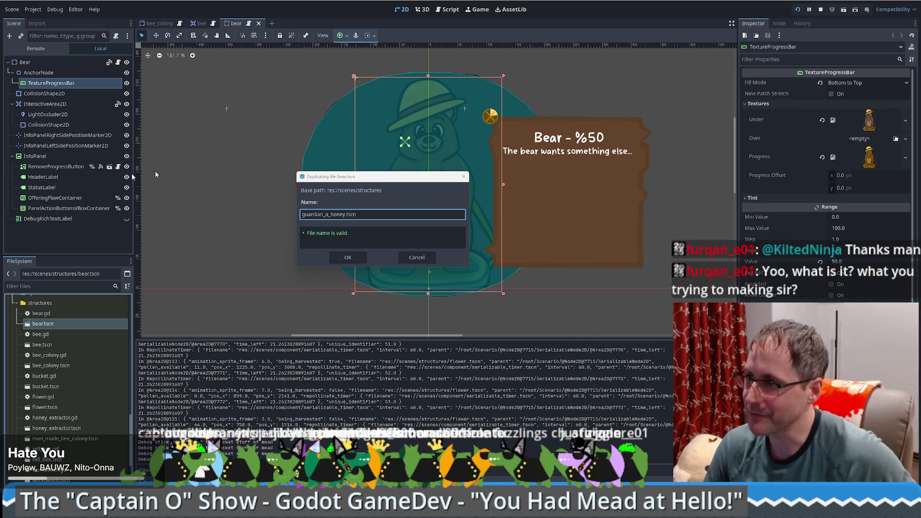
mouse_move(370, 177)
left_mouse_down()
mouse_move(403, 125)
mouse_move(382, 79)
mouse_move(391, 105)
mouse_move(367, 106)
left_mouse_up()
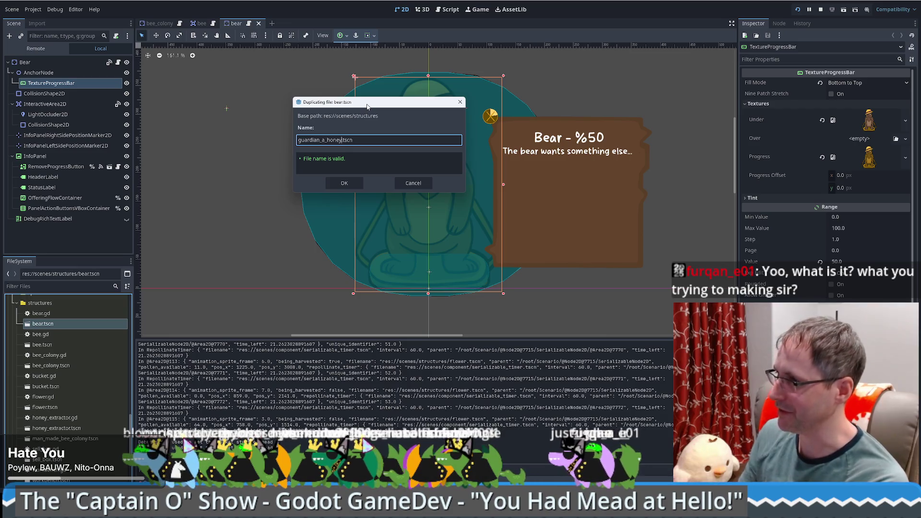
left_click(344, 182)
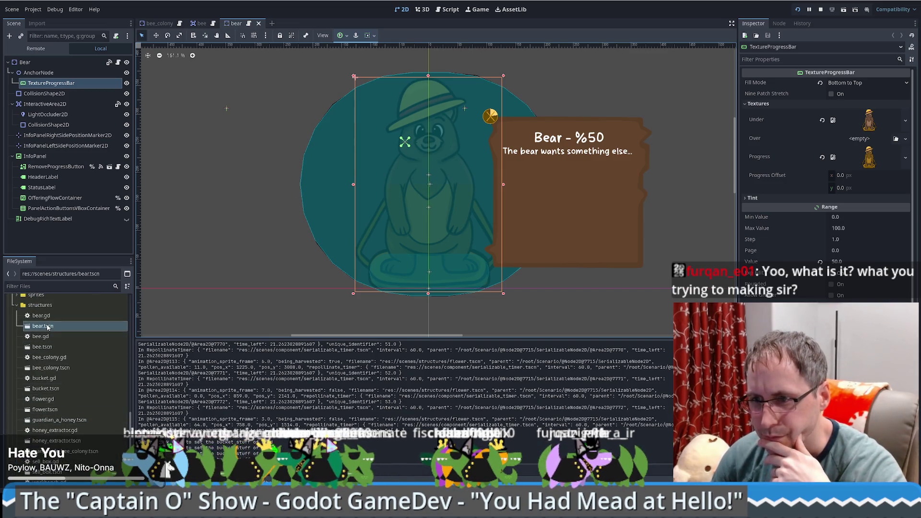
left_click(51, 421)
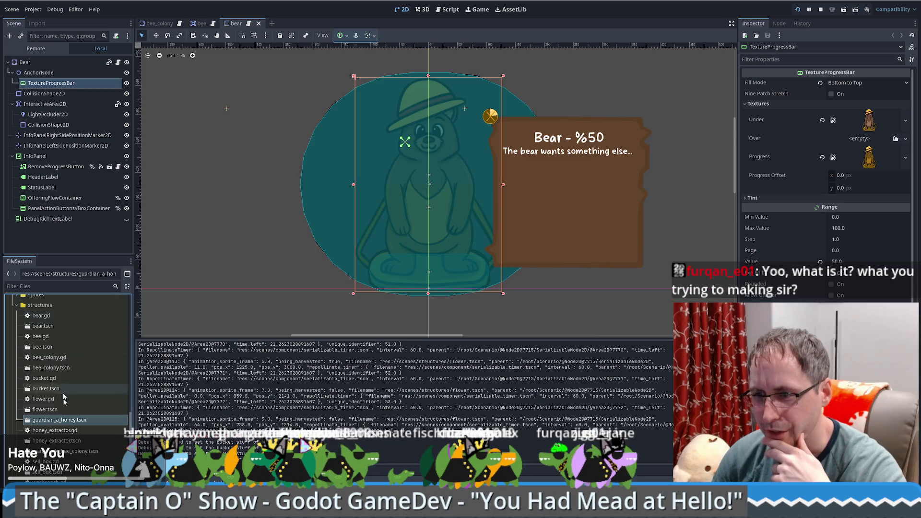
- Duplicate bear.gd as guardian_a_honey.gd, then open and centre the guardian_a_honey.tscn scene
right_click(49, 317)
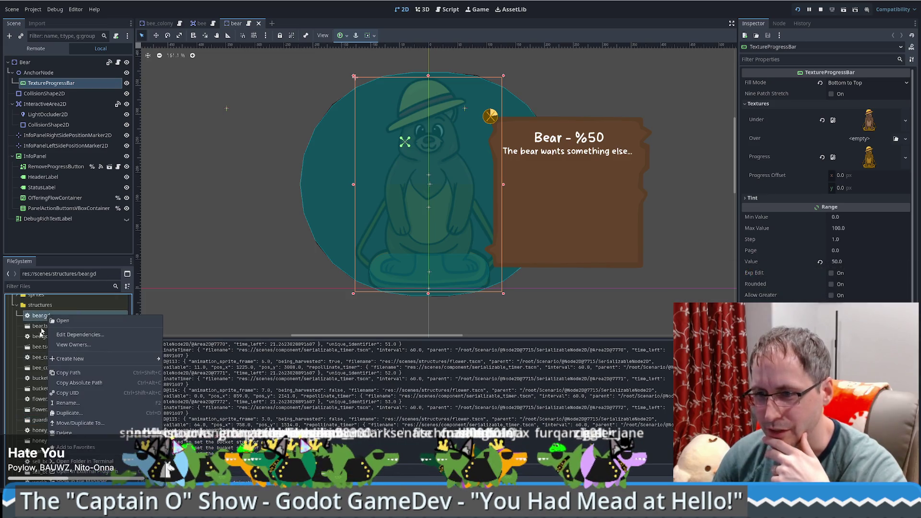
key("Escape")
left_click(69, 419)
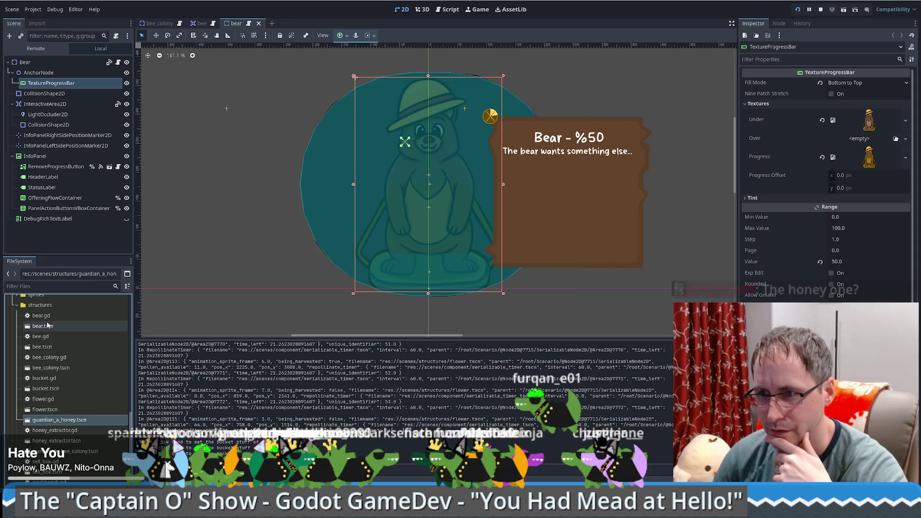
right_click(48, 315)
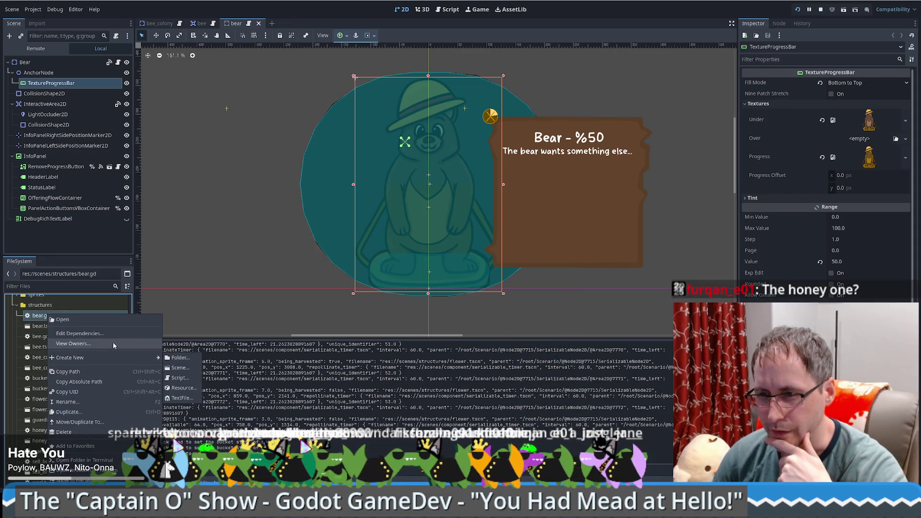
left_click(93, 411)
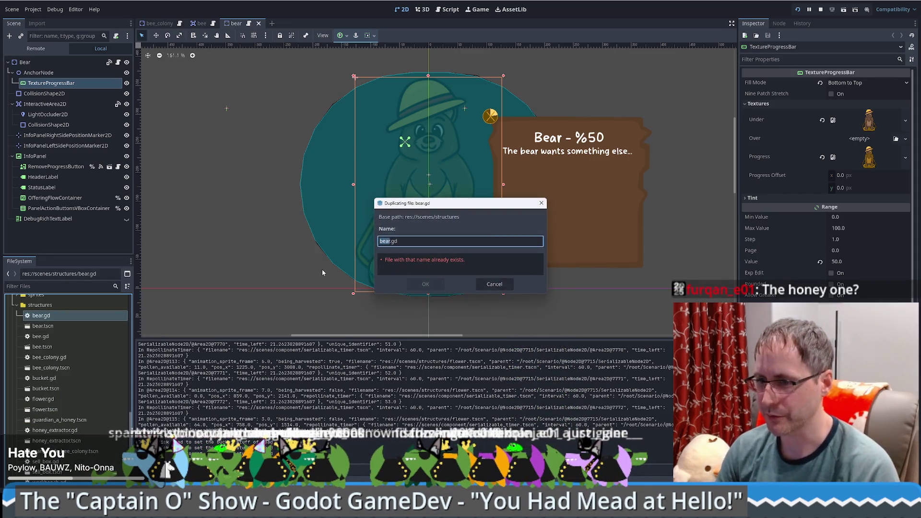
type("gua")
type("rdian_a_ho")
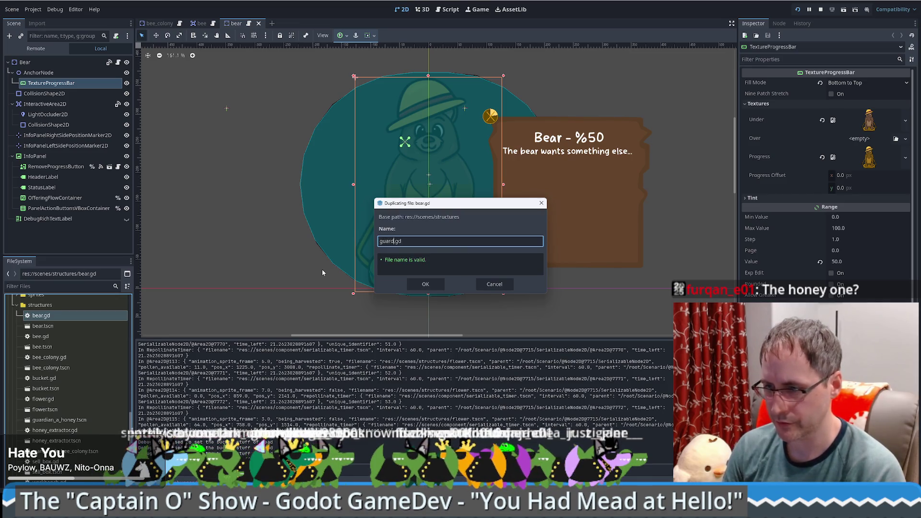
type("ney")
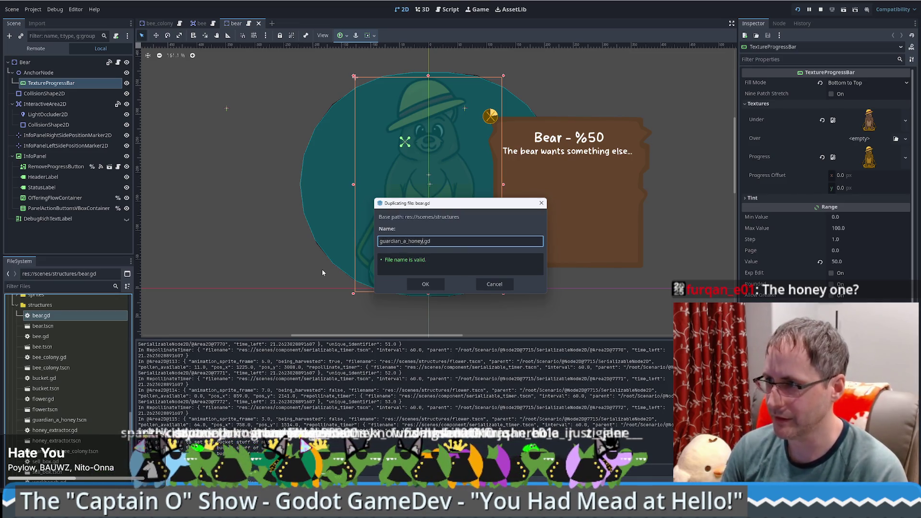
left_click(425, 284)
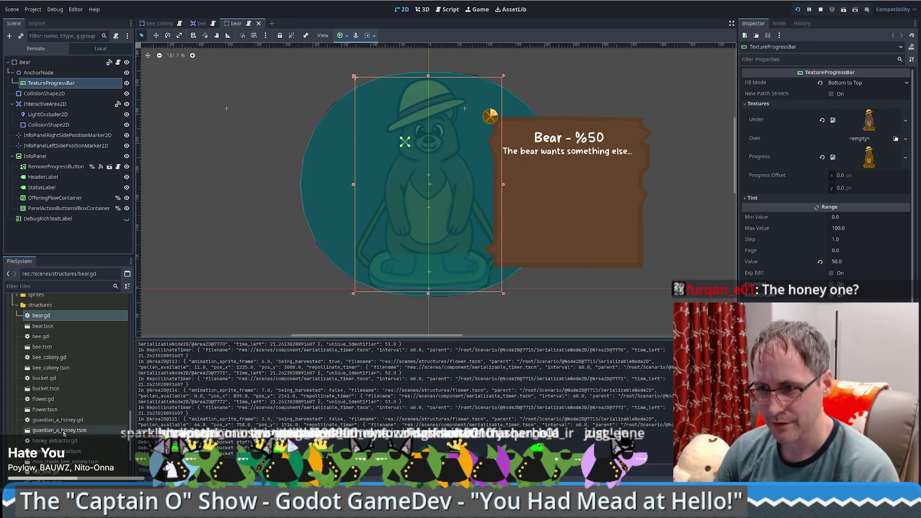
double_click(59, 430)
left_click_drag(235, 83, 431, 272)
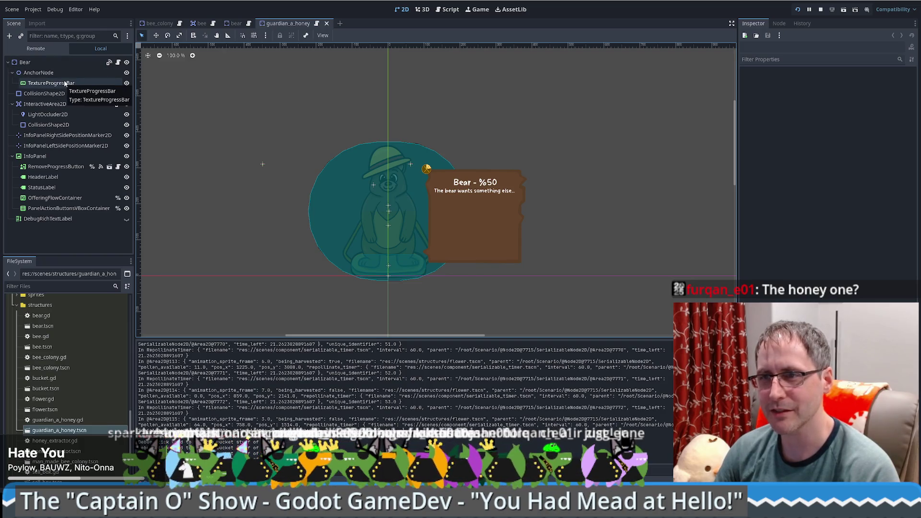
- Select the TextureProgressBar node and expand its Textures to check the current Under texture
left_click(61, 73)
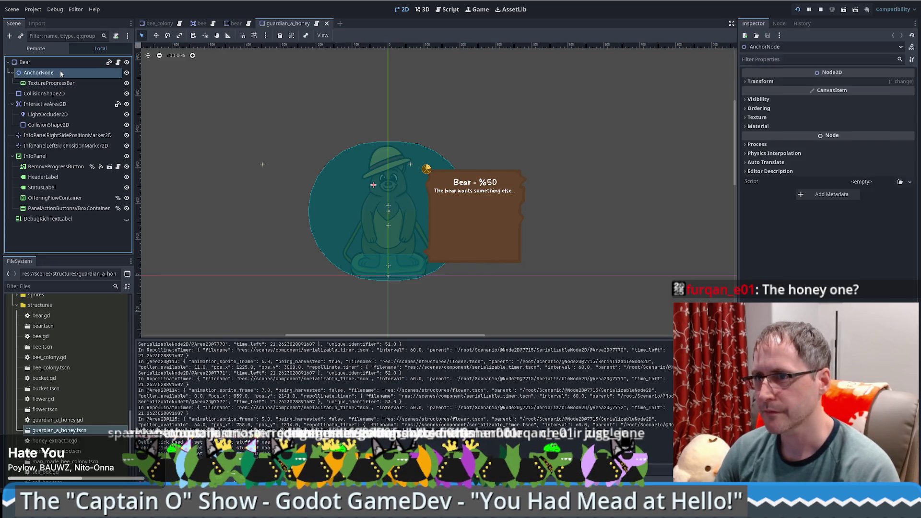
left_click(55, 83)
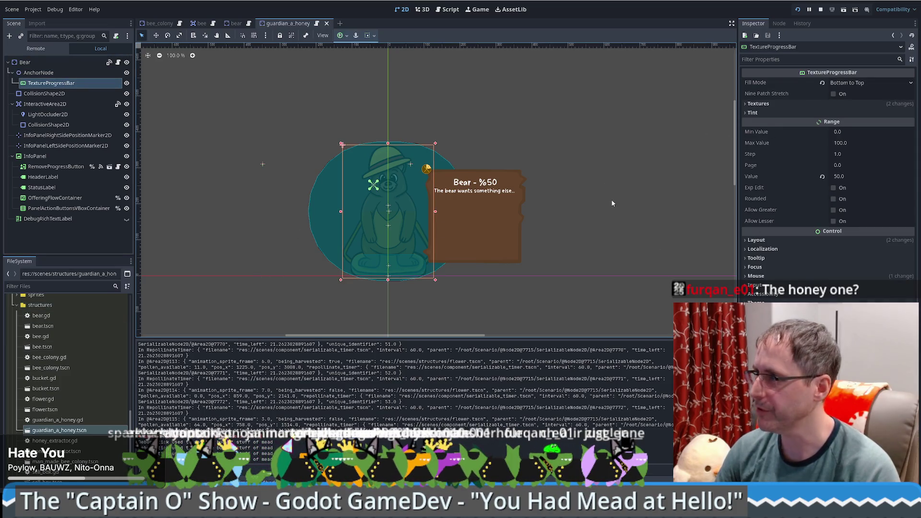
left_click(815, 103)
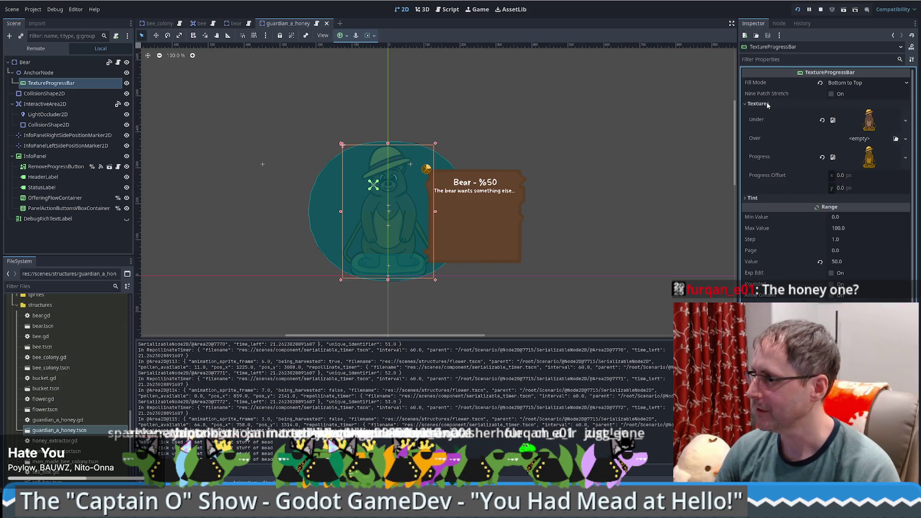
left_click(905, 120)
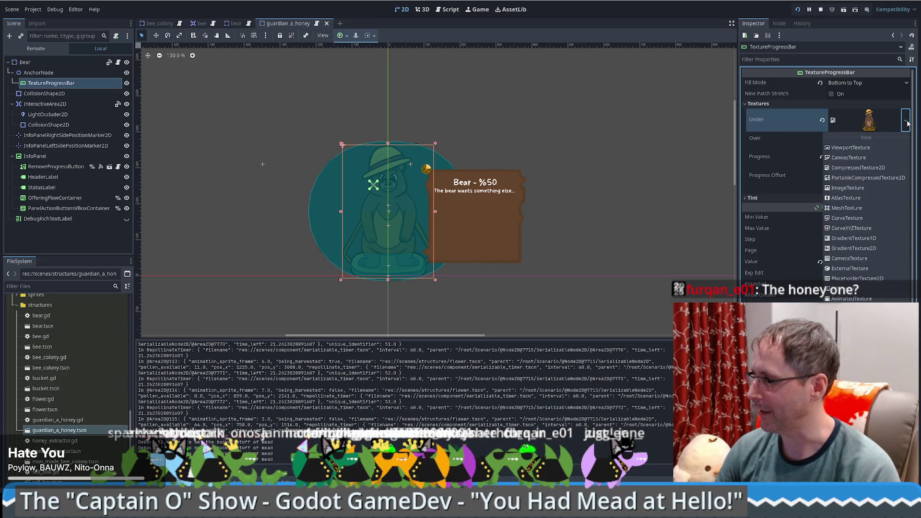
left_click(905, 121)
left_click(868, 120)
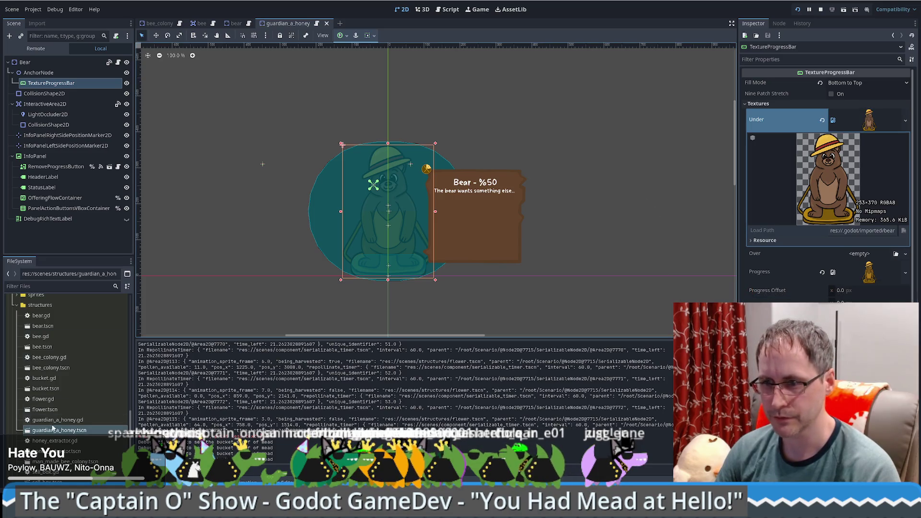
- Set honey_guardian_statue.png from assets/placeholder as the Under texture and bring it up in Paint.NET
scroll(52, 403, "up", 2)
scroll(49, 326, "up", 10)
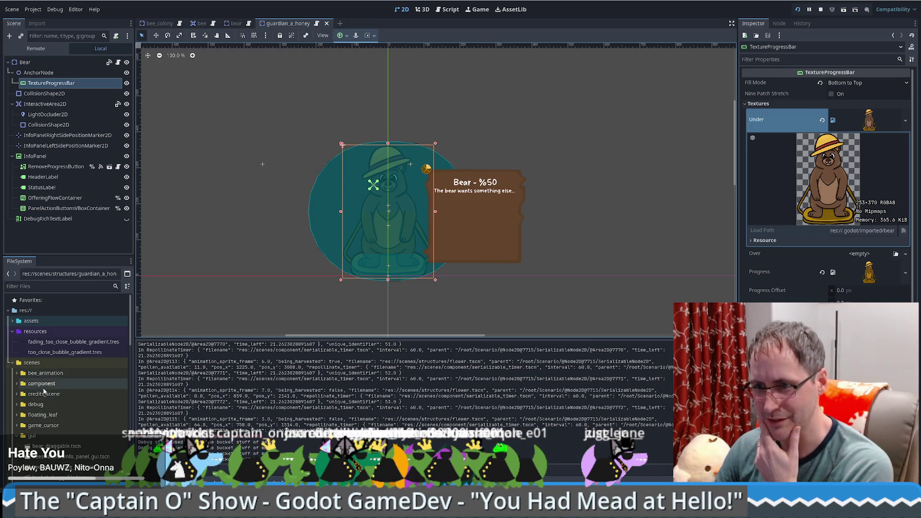
left_click(12, 321)
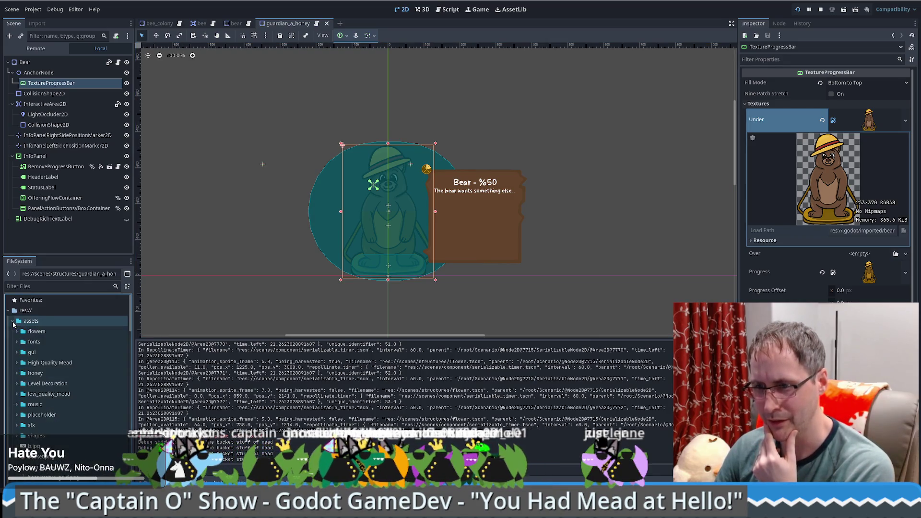
left_click(17, 414)
scroll(20, 413, "down", 3)
left_click(52, 405)
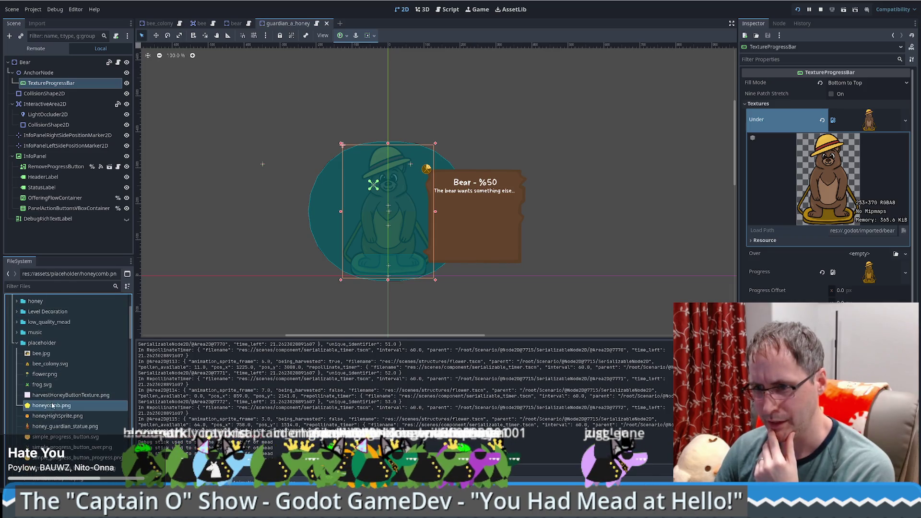
scroll(52, 405, "down", 2)
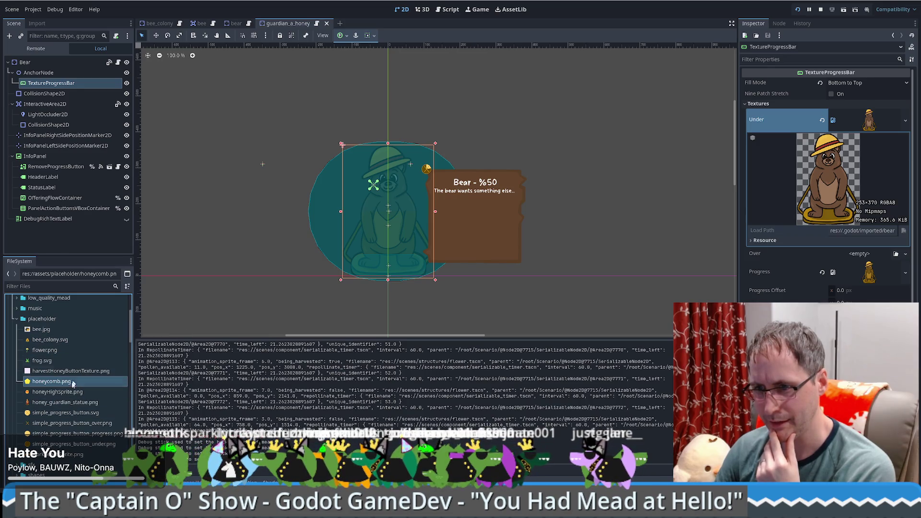
left_click(72, 402)
mouse_move(67, 408)
left_mouse_down()
mouse_move(853, 168)
mouse_move(877, 132)
mouse_move(862, 121)
left_mouse_up()
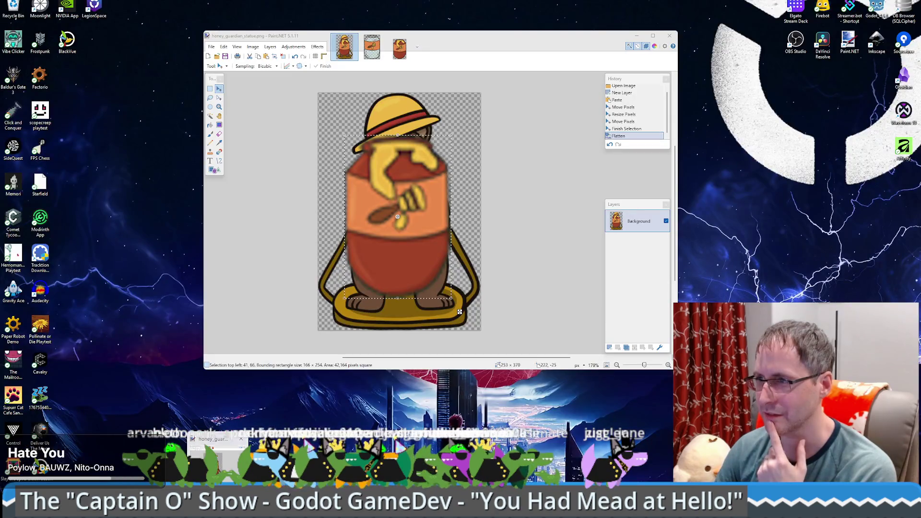
left_click(213, 444)
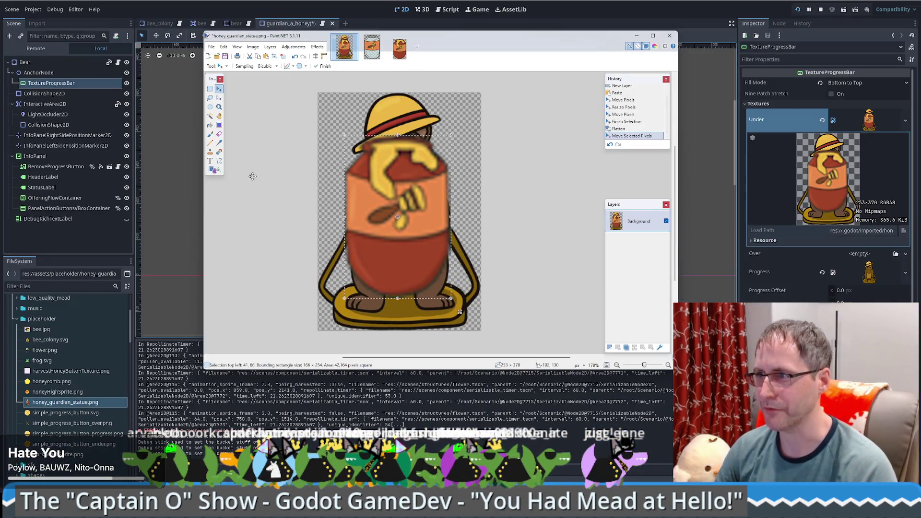
- Select the whole image and try the Levels adjustment, then cancel it
key("ctrl+a")
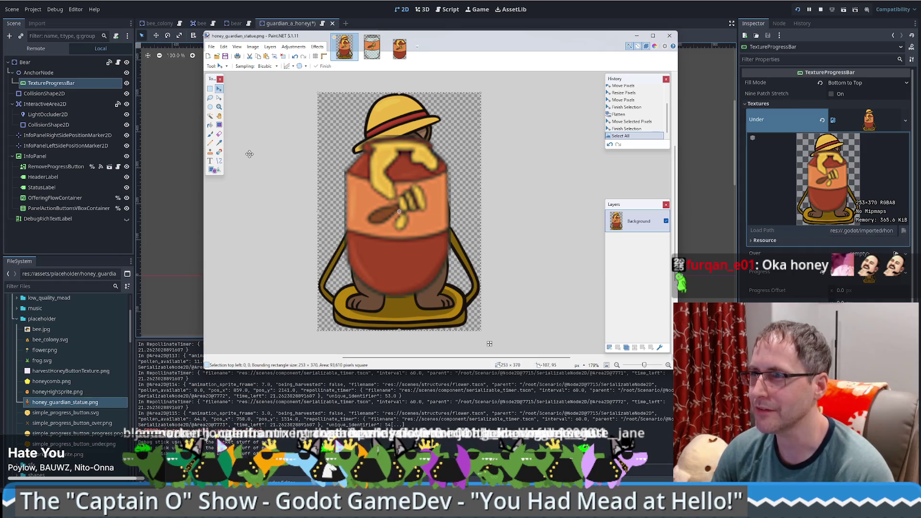
left_click(253, 47)
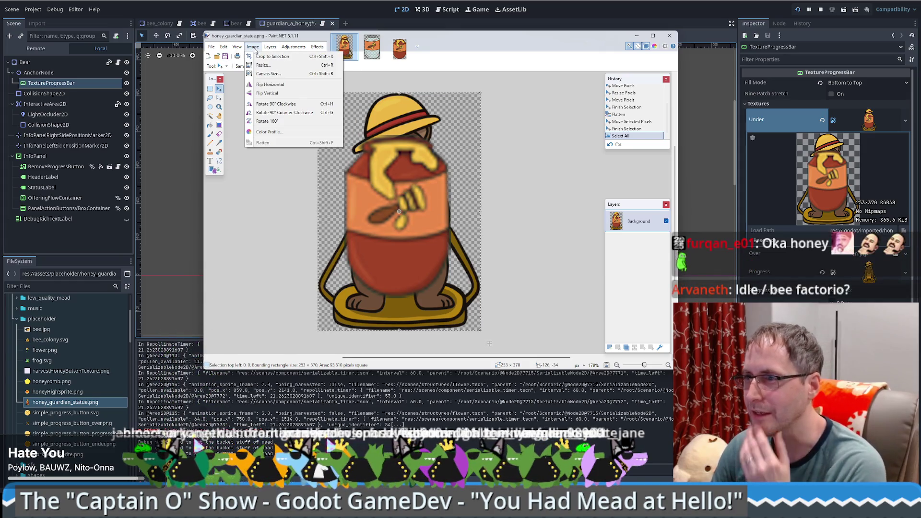
mouse_move(288, 50)
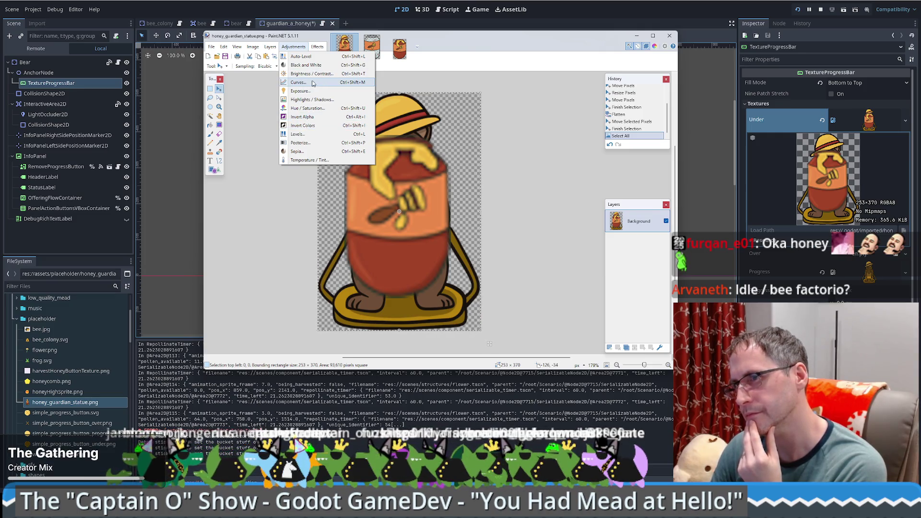
left_click(308, 134)
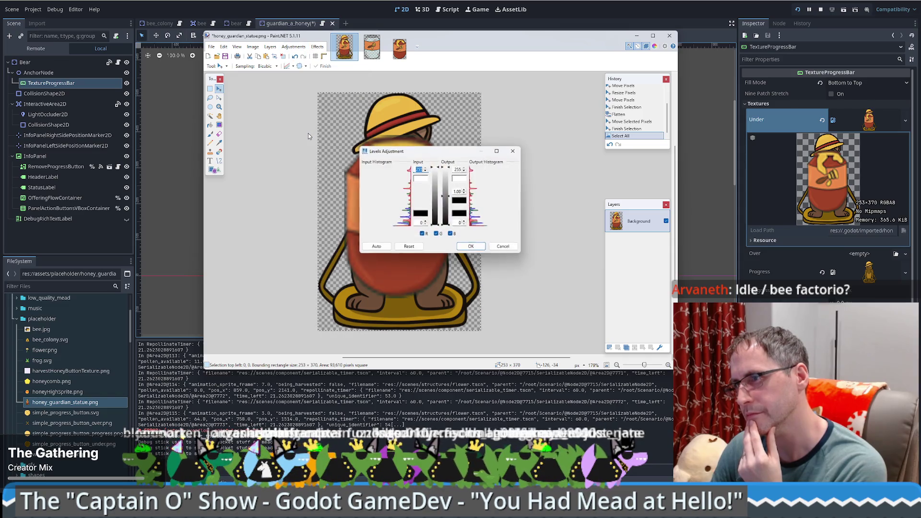
left_click(505, 247)
- Preview the colour-reducing Quantize effect and discard it
left_click(293, 47)
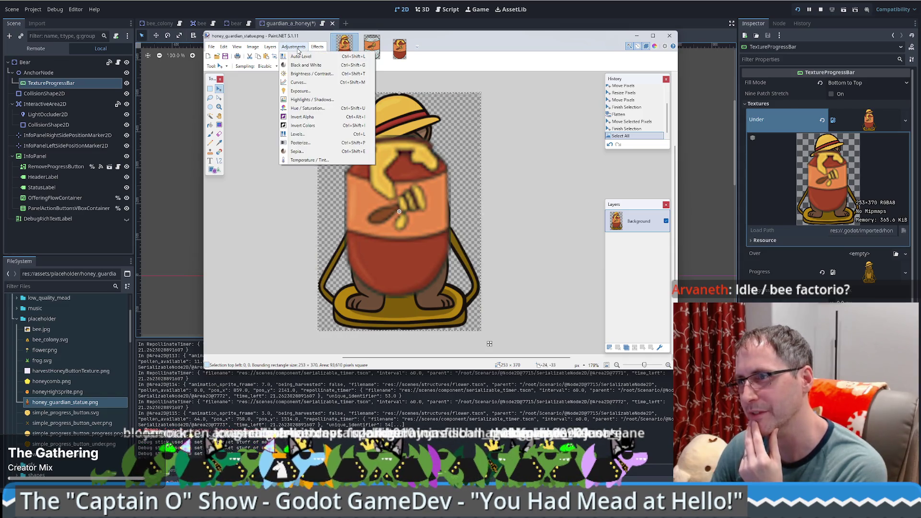
mouse_move(317, 48)
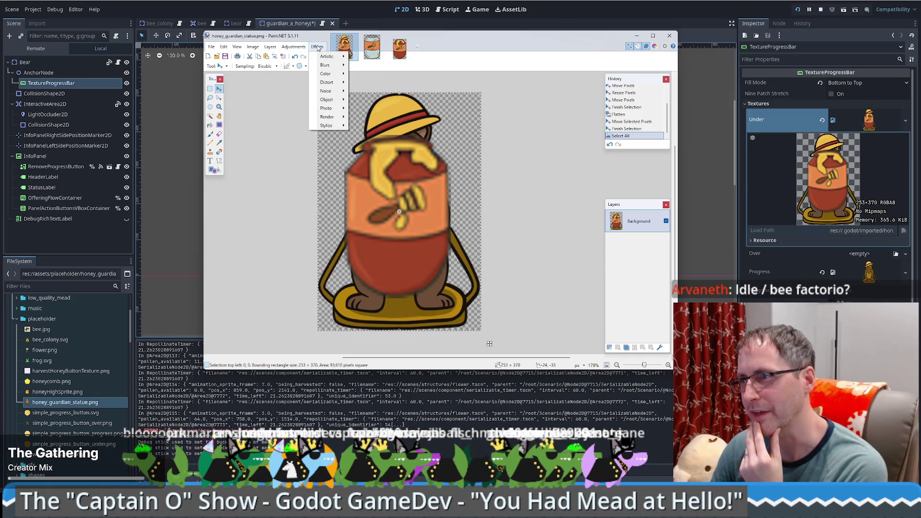
mouse_move(327, 74)
left_click(356, 76)
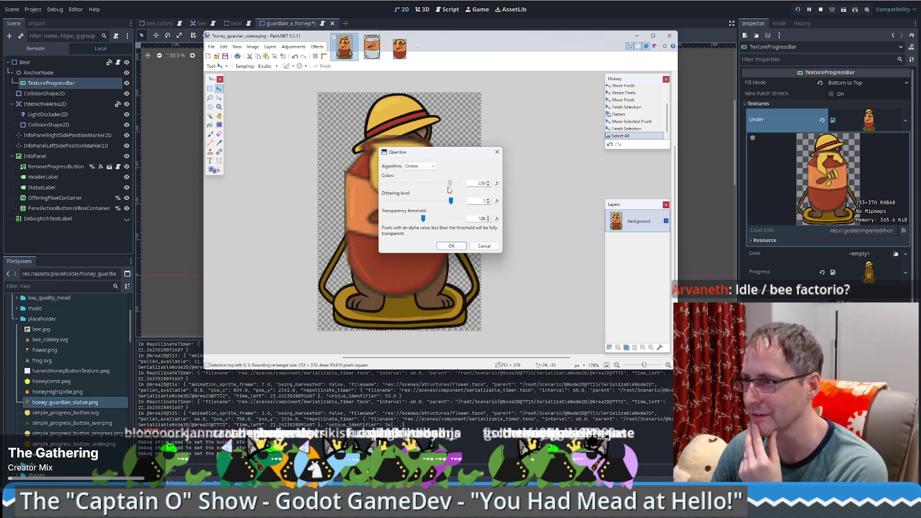
left_click(484, 245)
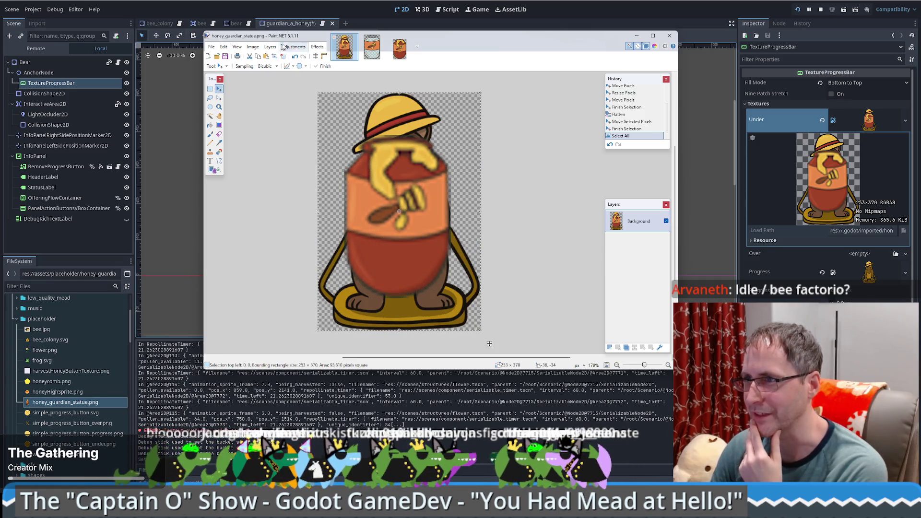
- Try Curves and cancel it, then bring up the Hue / Saturation adjustment
left_click(298, 49)
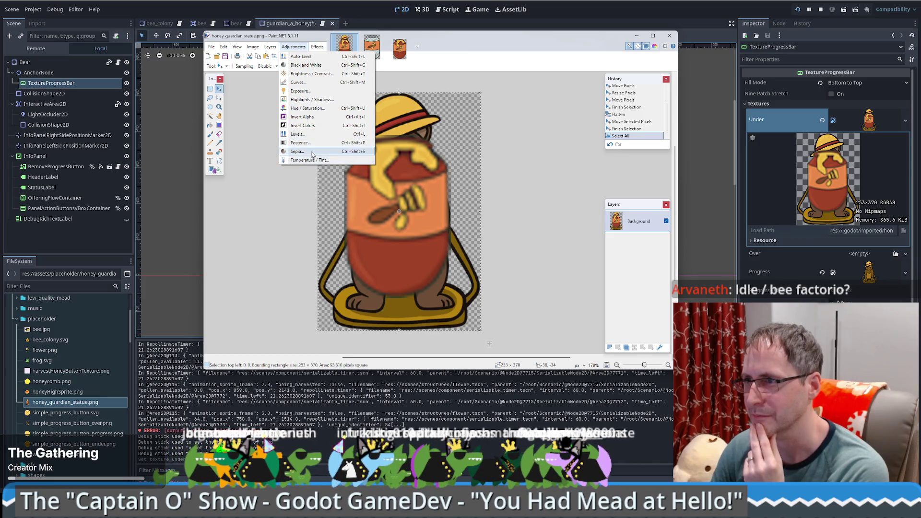
left_click(297, 82)
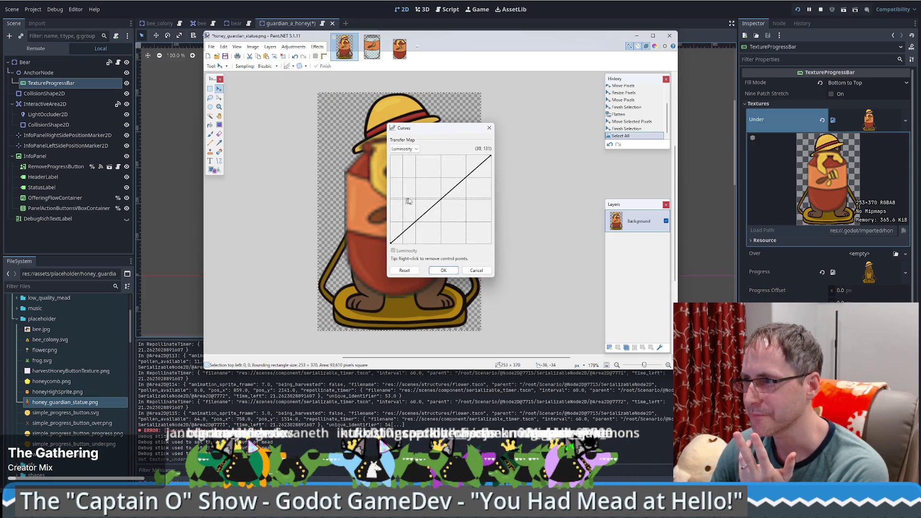
left_click(488, 127)
left_click(269, 47)
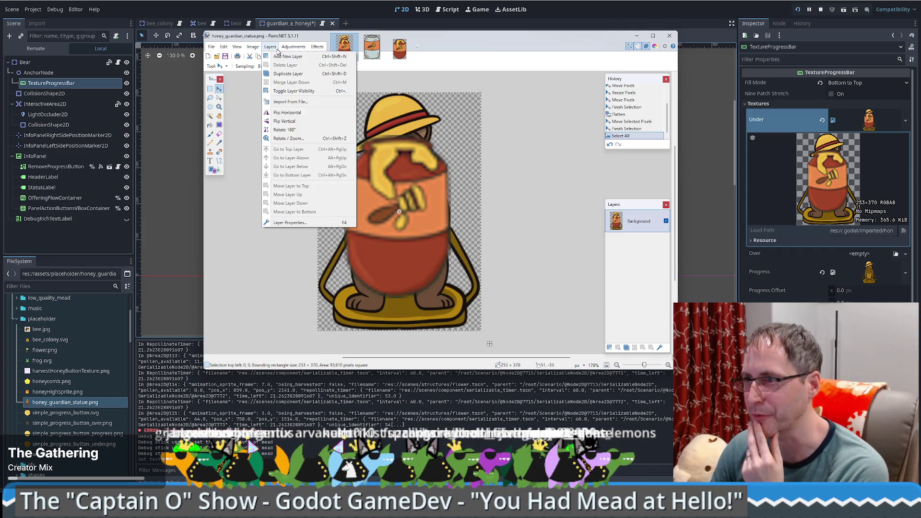
mouse_move(291, 51)
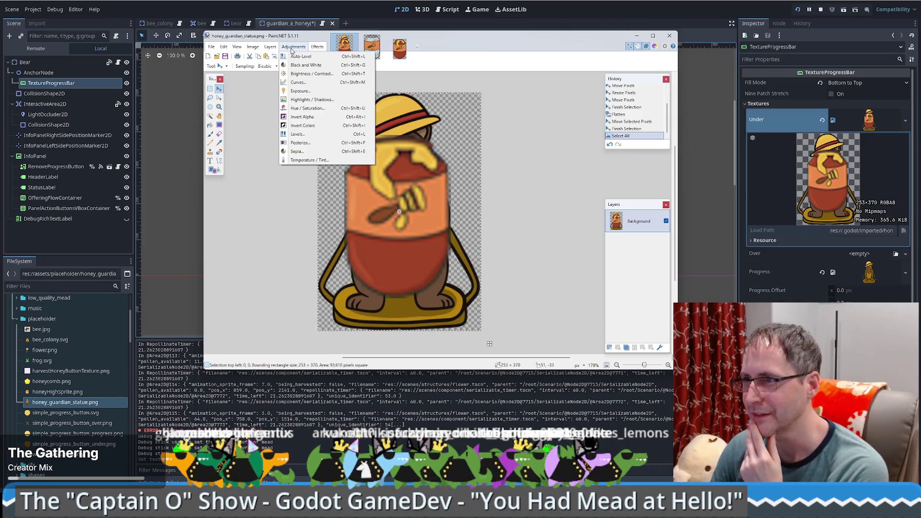
left_click(312, 108)
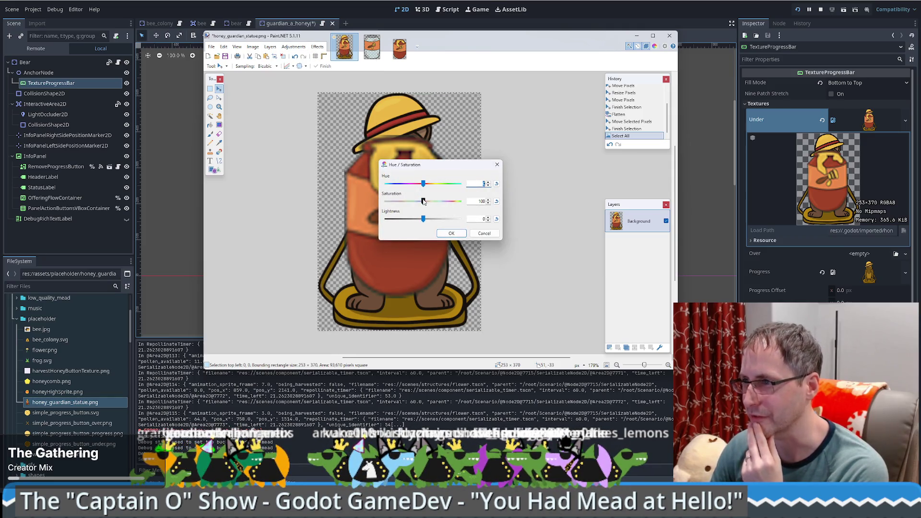
- Shift the statue's hue to 61, save as honey_guardian_statue_golden.png, and reload files in Godot
mouse_move(423, 185)
left_mouse_down()
mouse_move(439, 187)
mouse_move(420, 202)
mouse_move(458, 202)
mouse_move(441, 221)
left_mouse_up()
left_click(451, 234)
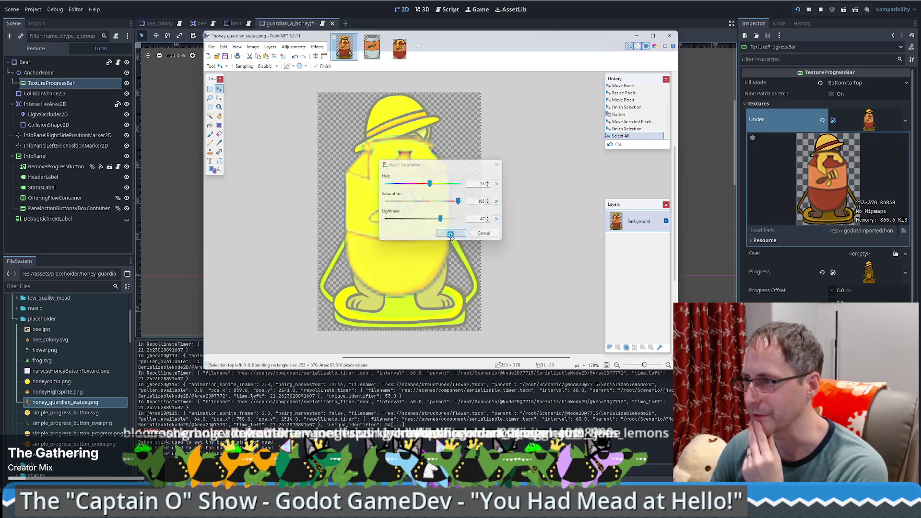
left_click(211, 47)
left_click(212, 46)
left_click(212, 47)
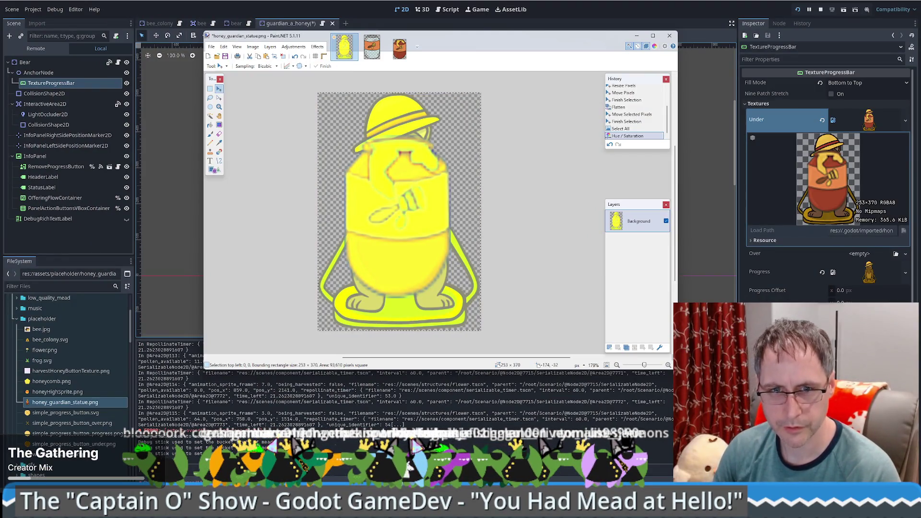
key("ctrl+s")
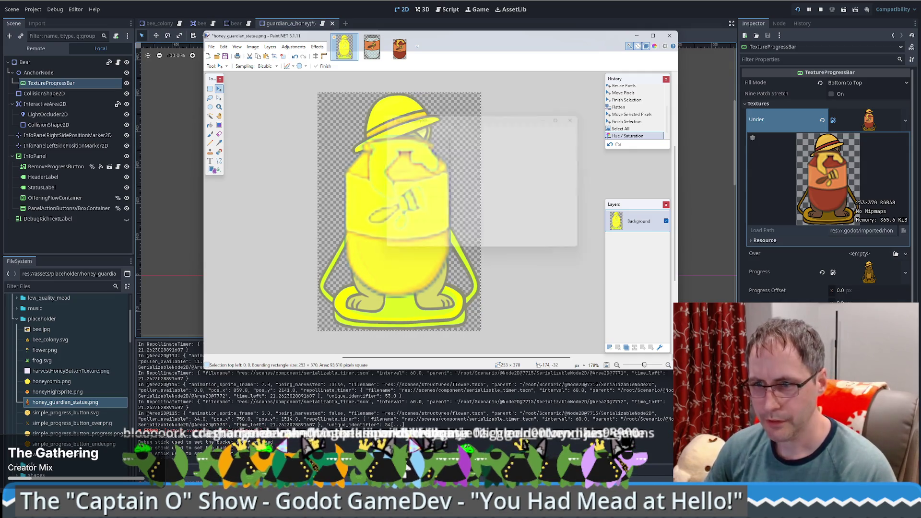
left_click(543, 251)
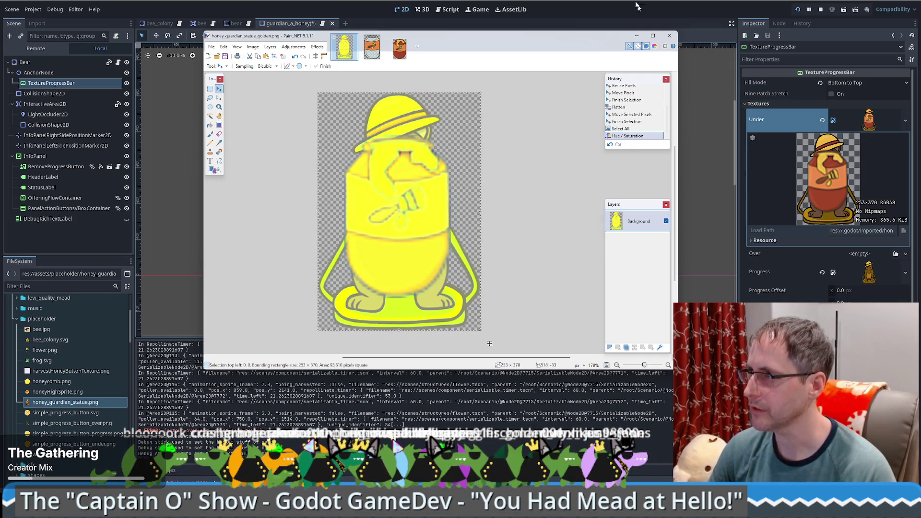
key("alt+Tab")
left_click(483, 320)
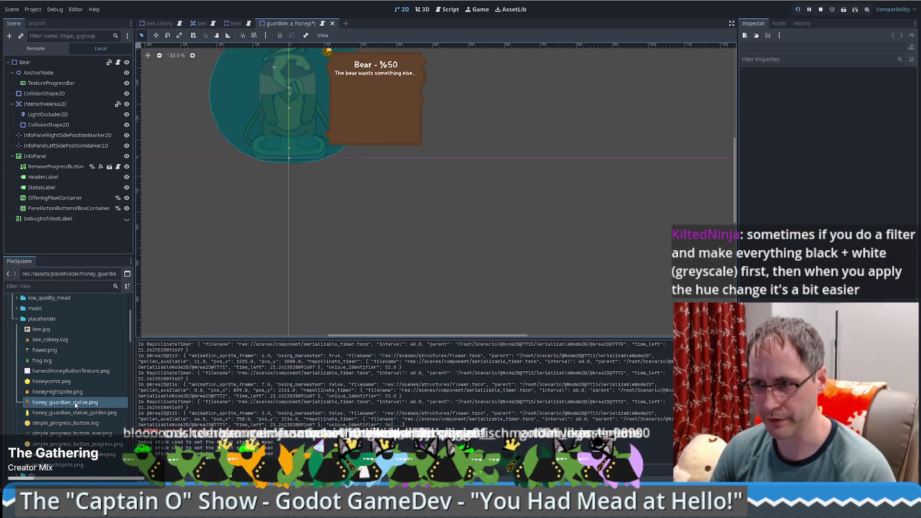
- Drag honey_guardian_statue_golden.png into the TextureProgressBar's Progress texture slot and frame the statue
left_click(51, 83)
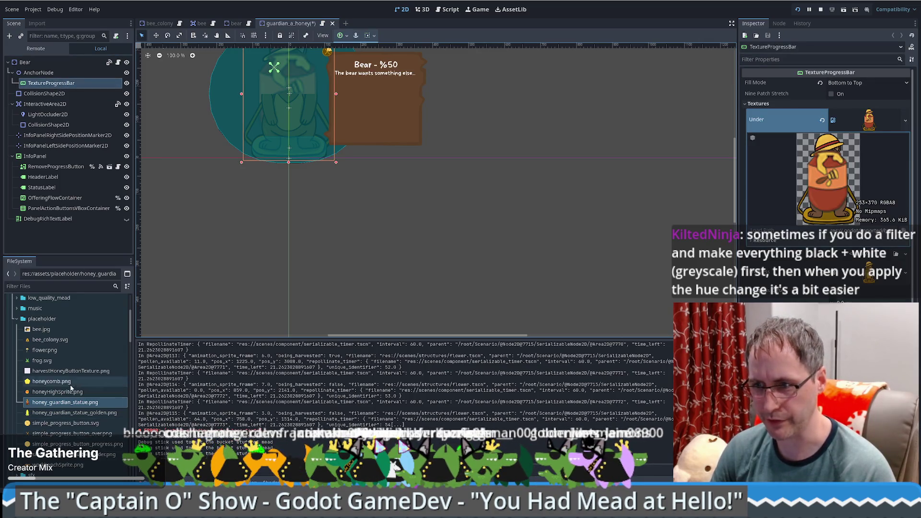
left_click(96, 412)
mouse_move(97, 410)
left_mouse_down()
mouse_move(479, 288)
mouse_move(868, 272)
left_mouse_up()
key("f")
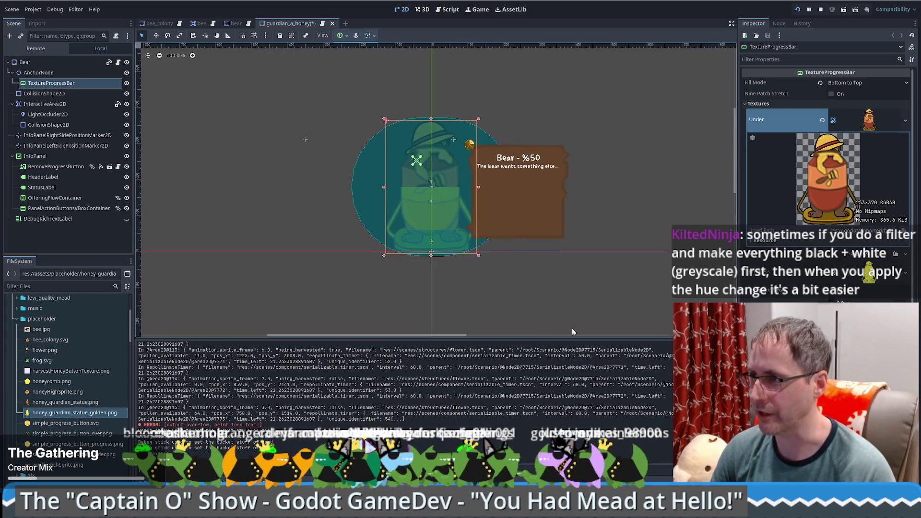
scroll(441, 167, "up", 6)
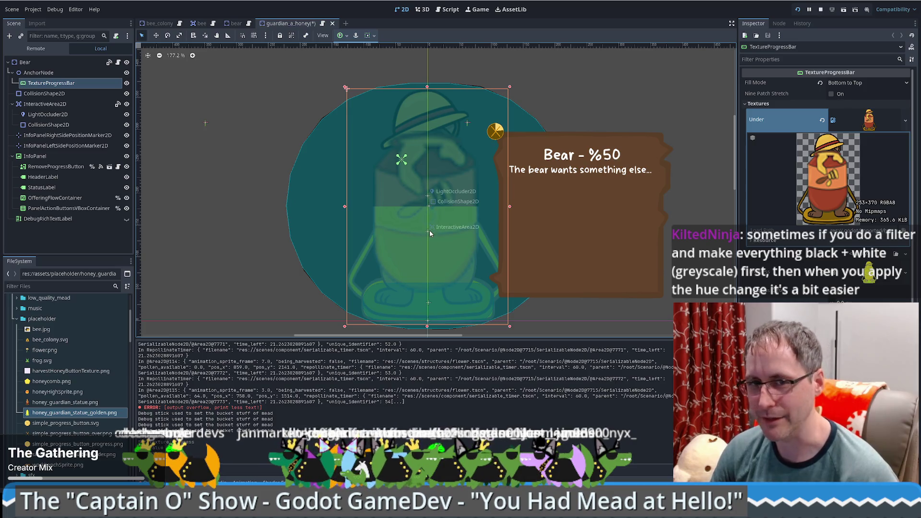
- Select the Bear root node to show its StaticBody2D properties in the Inspector
scroll(430, 230, "down", 2)
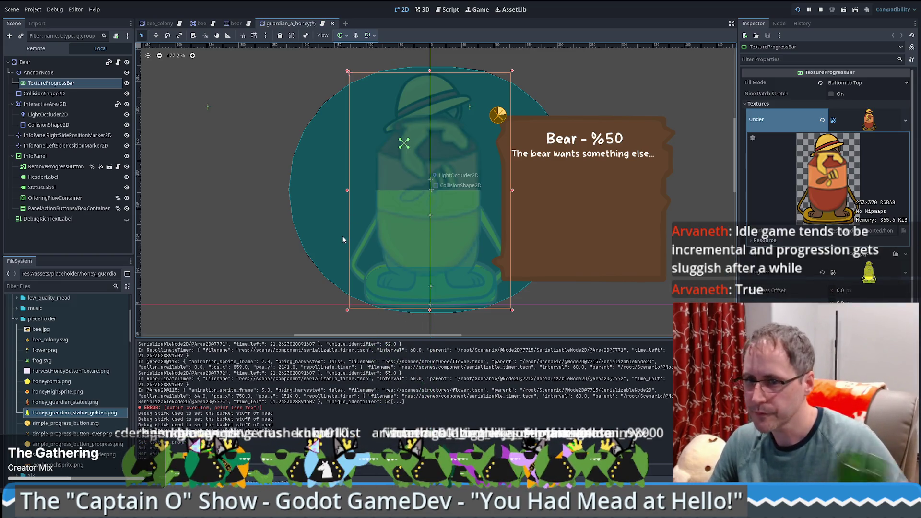
left_click(65, 64)
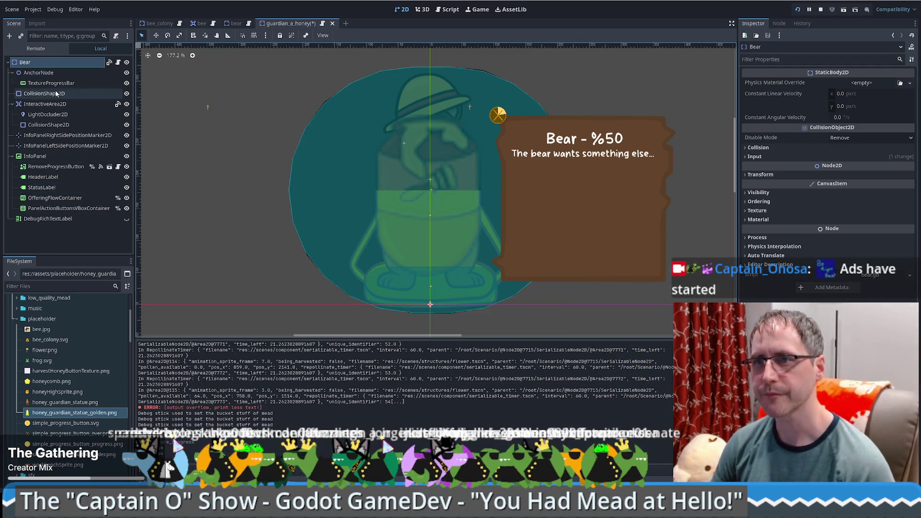
- Confirm the root node's new name HoneyGuardian and save the guardian_a_honey scene
key("ctrl+z")
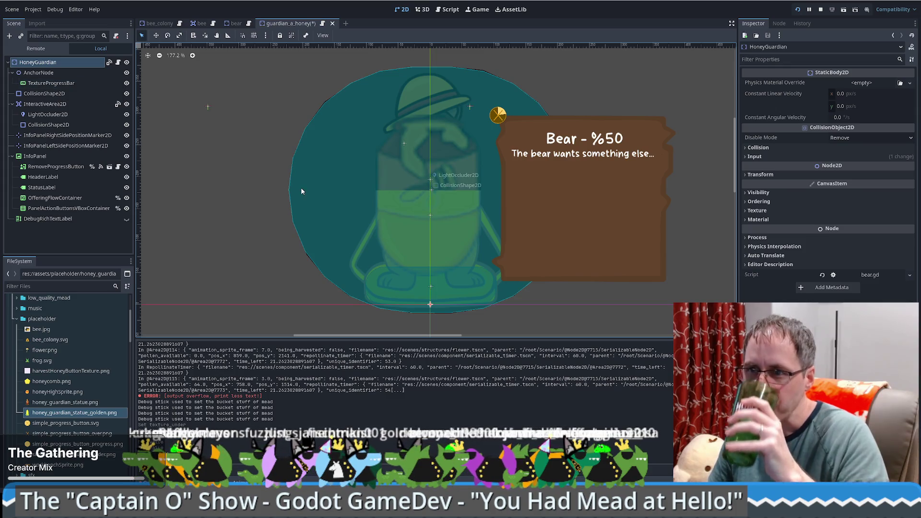
left_click(63, 155)
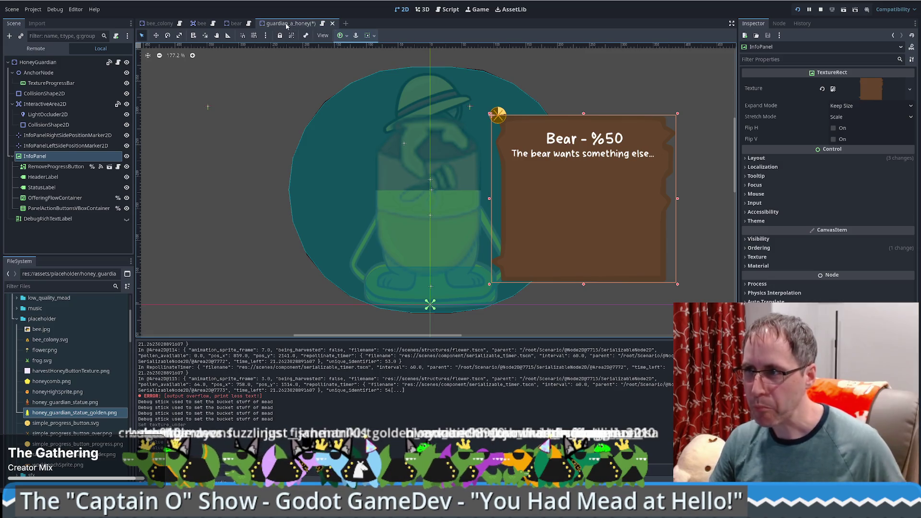
key("ctrl+s")
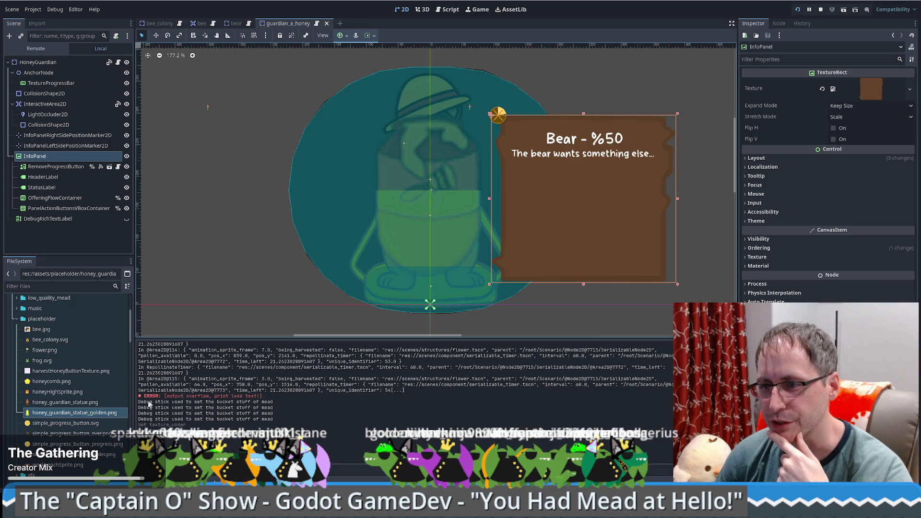
- Scroll FileSystem to the structures folder showing guardian_a_honey.gd and guardian_a_honey.tscn
scroll(29, 350, "up", 2)
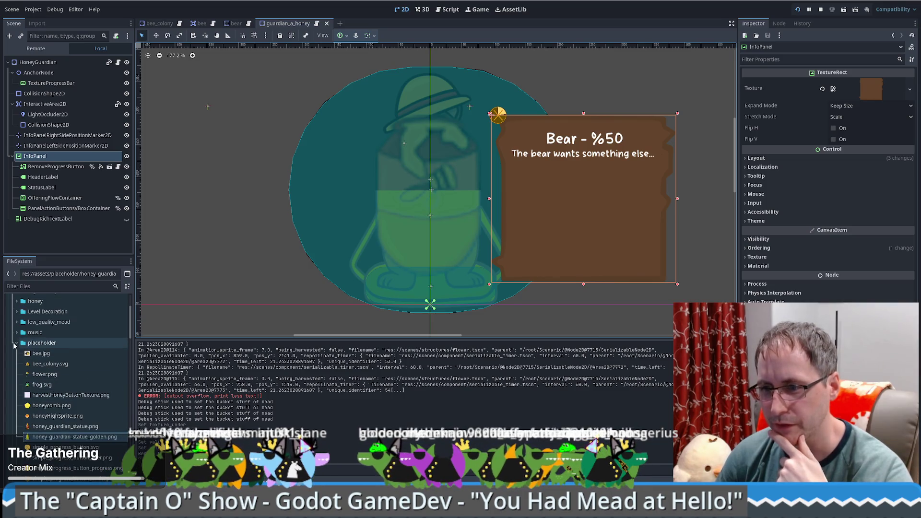
left_click(72, 365)
scroll(68, 373, "down", 5)
scroll(69, 379, "down", 8)
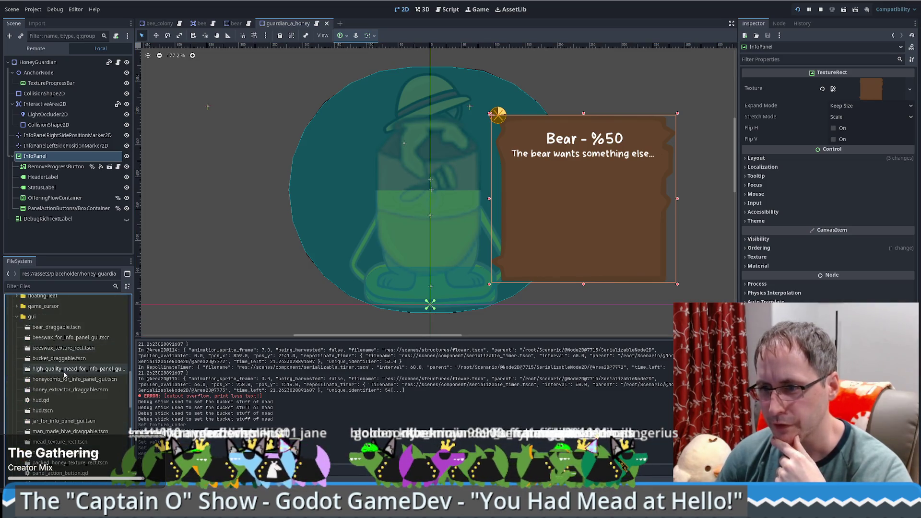
scroll(72, 392, "up", 10)
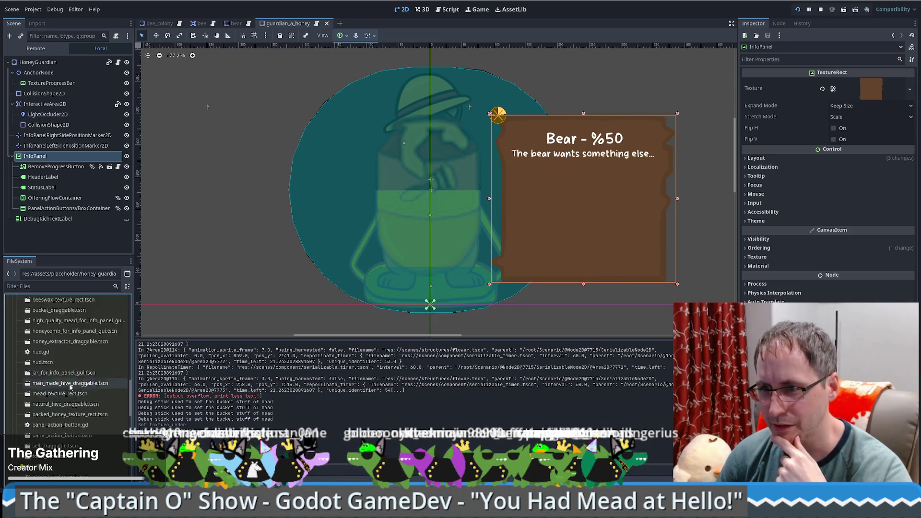
scroll(34, 397, "down", 8)
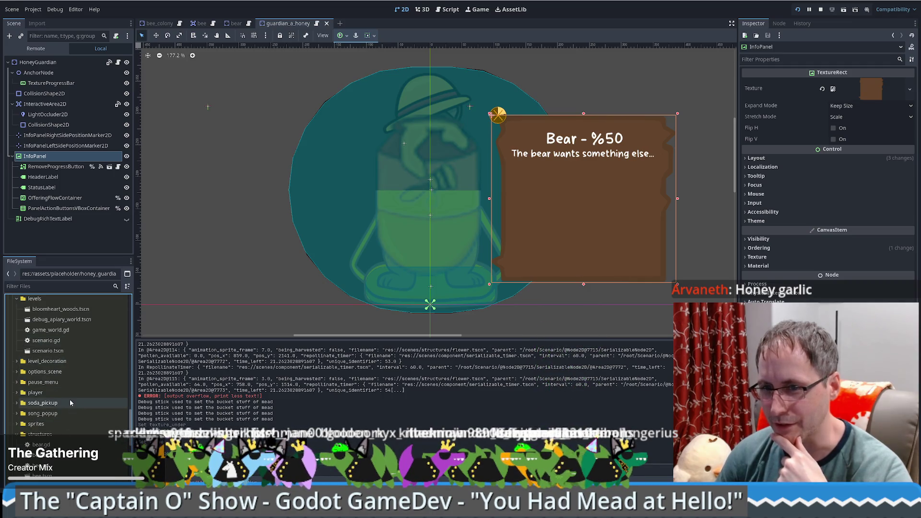
scroll(67, 403, "down", 5)
scroll(70, 421, "up", 3)
scroll(69, 423, "down", 3)
- Rename the guardian_a_honey.tscn scene file to honey_guardian.tscn
double_click(59, 416)
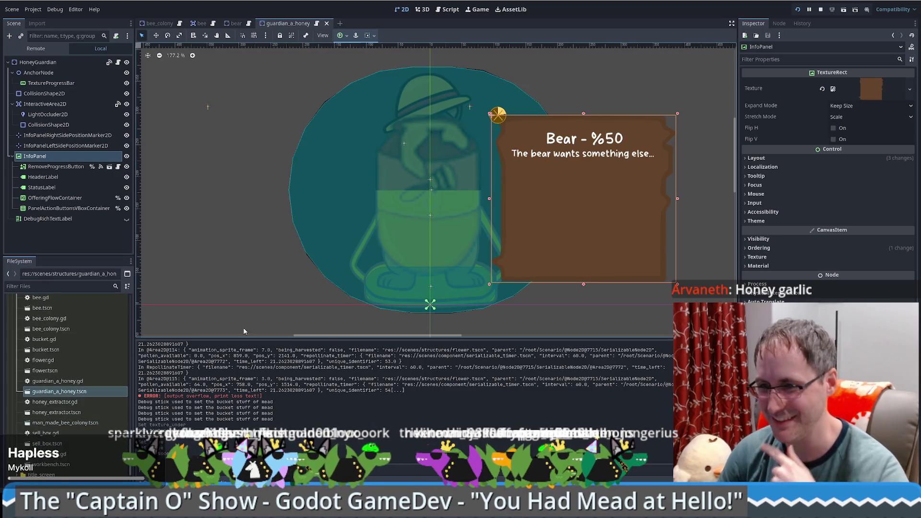
key("F2")
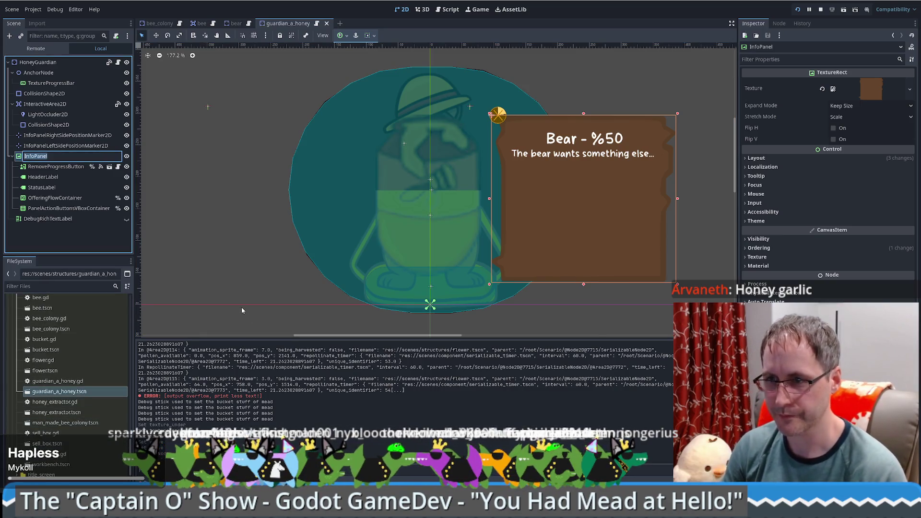
key("Escape")
key("F2")
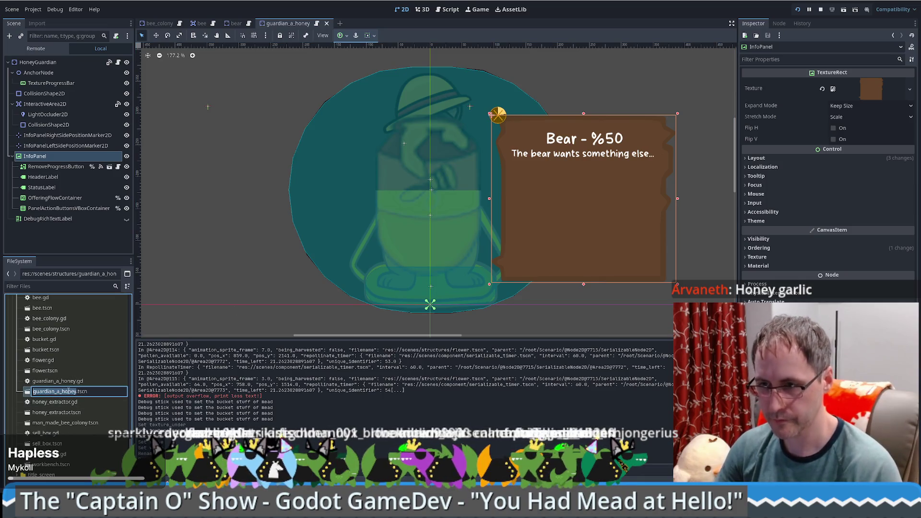
type("honey_guardian")
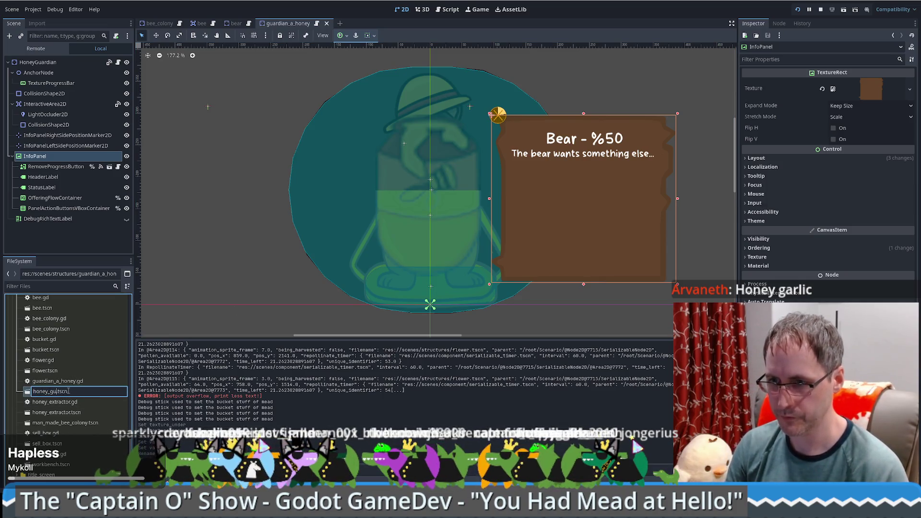
key("Return")
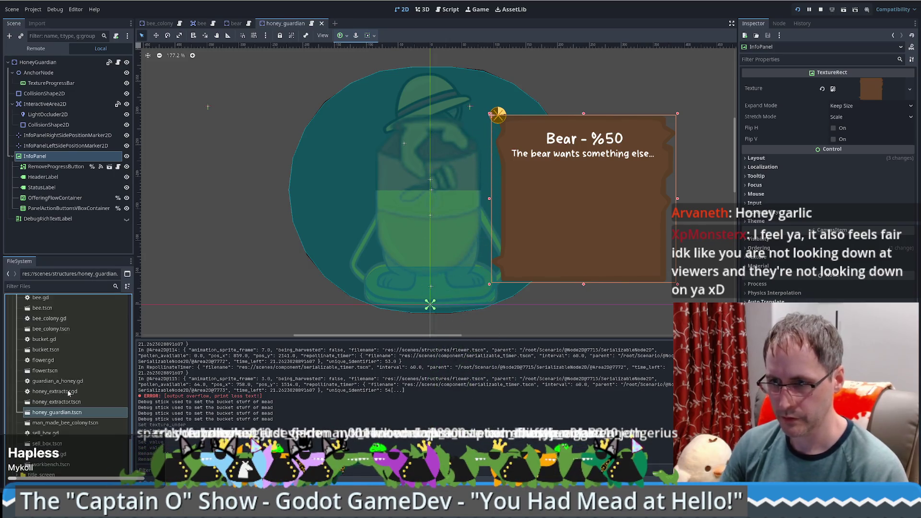
- Rename the guardian_a_honey.gd script file to guardian_honey.gd
left_click(57, 381)
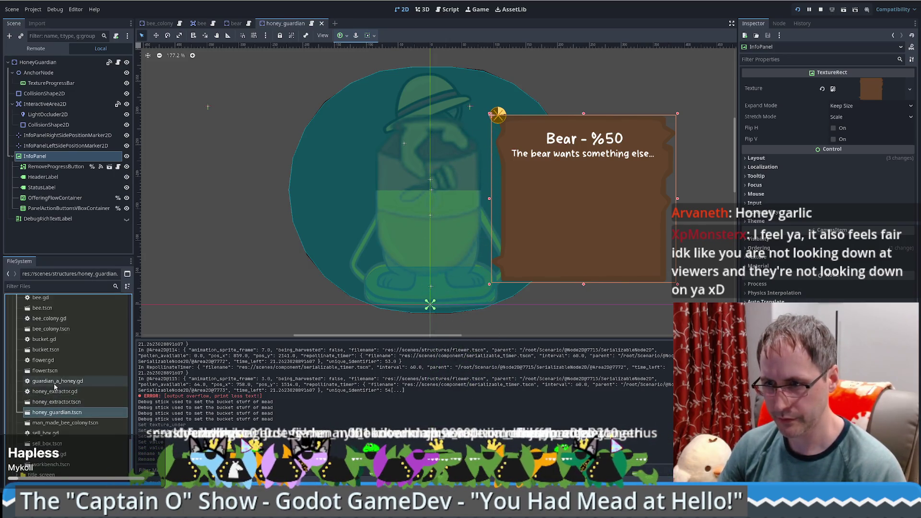
key("F2")
type("honey_guardi")
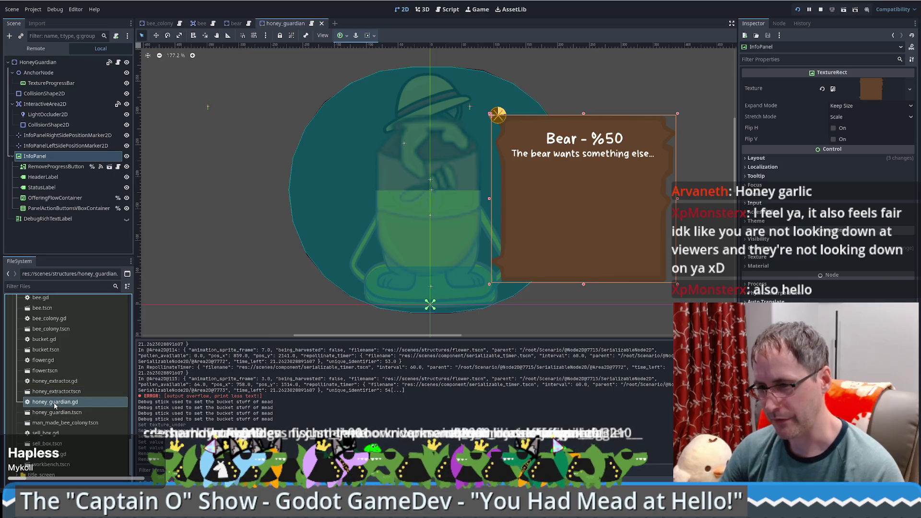
key("F2")
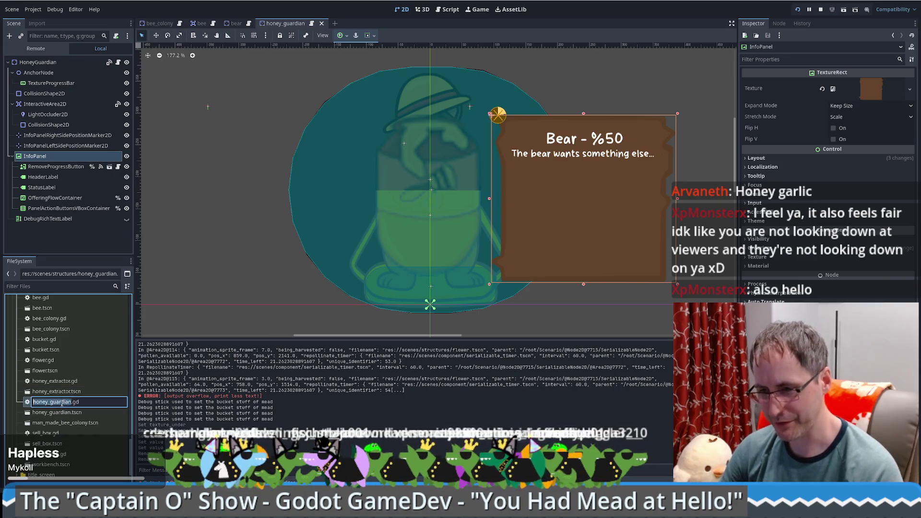
key("Home")
key("Delete")
key("Delete")
key("Delete")
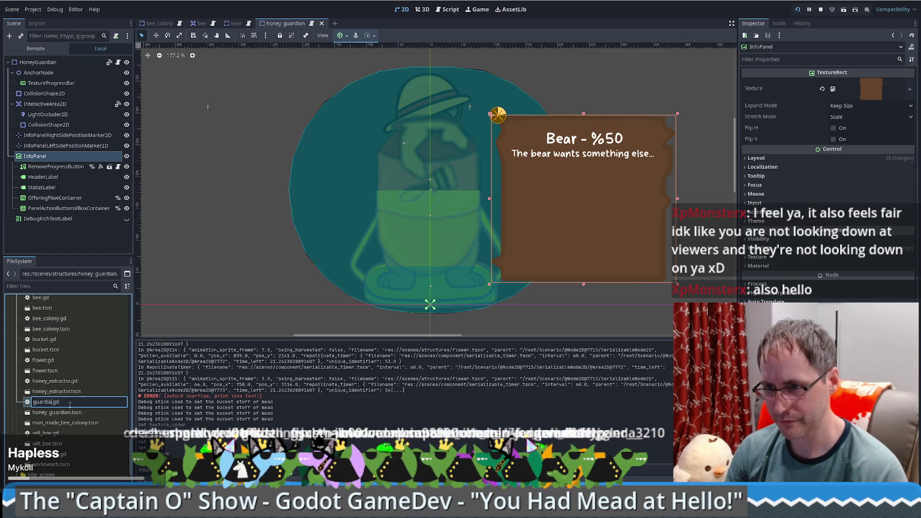
key("Delete")
key("Delete")
key("Delete")
type("guardian")
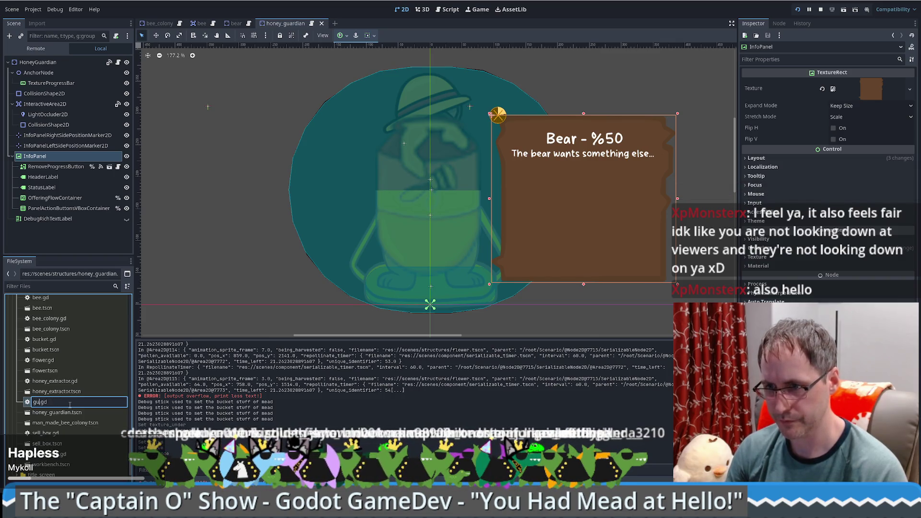
type("_")
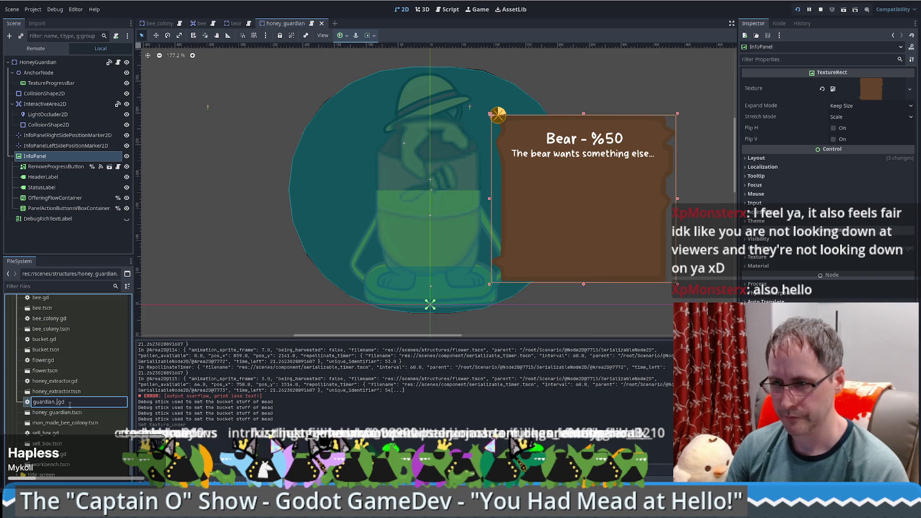
type("honey")
key("Return")
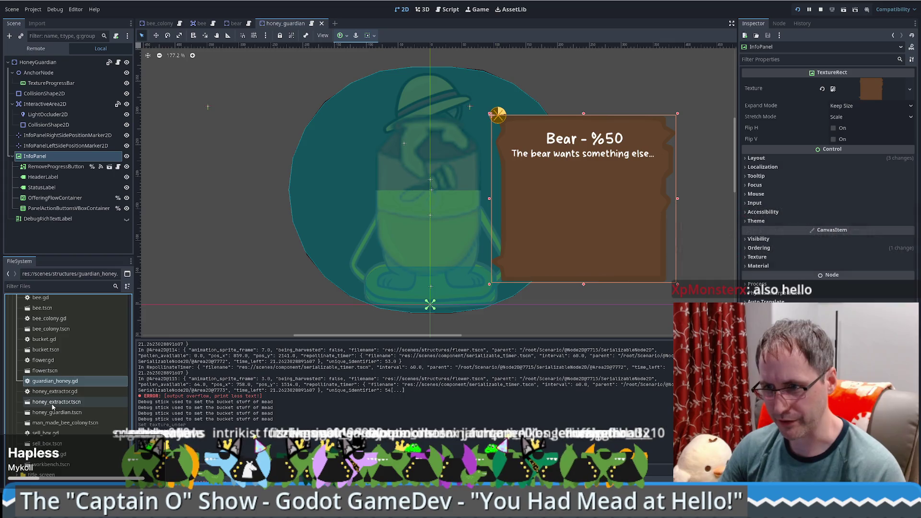
- Rename the honey_guardian.tscn scene file to guardian_honey.tscn
left_click(54, 414)
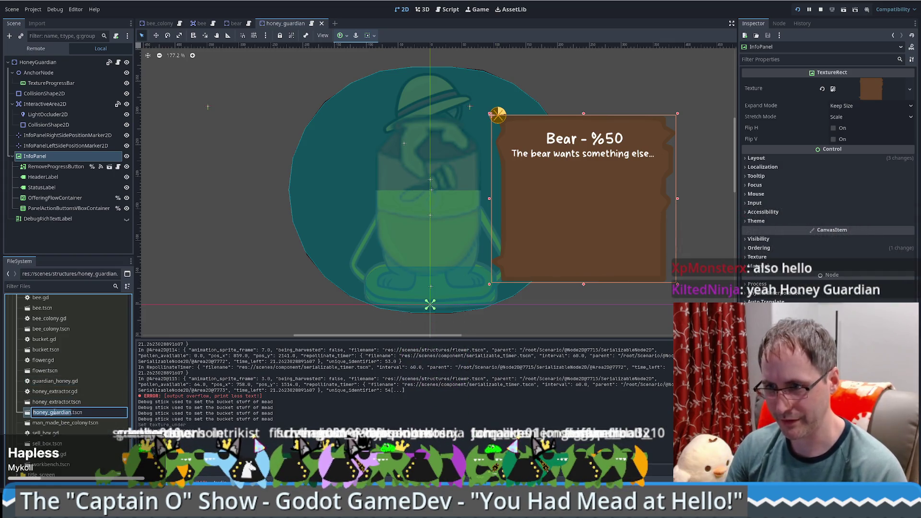
key("F2")
type("guardian_")
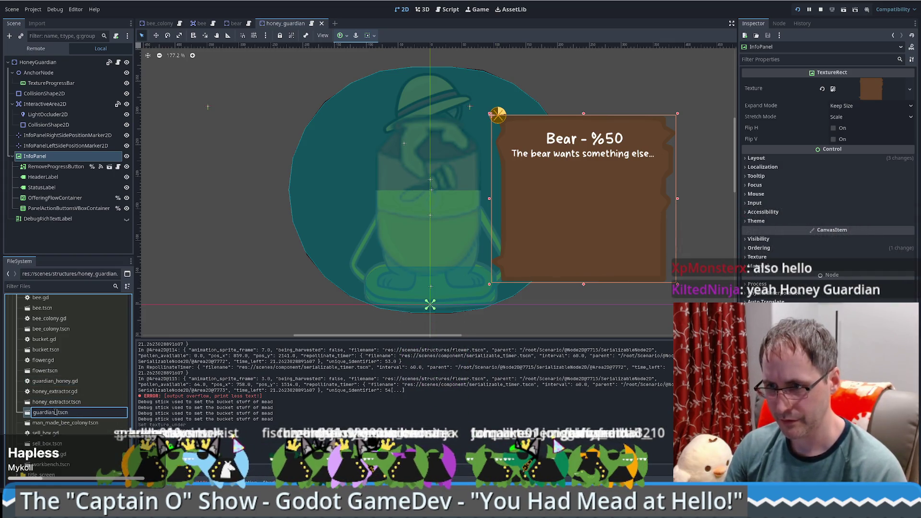
type("honey")
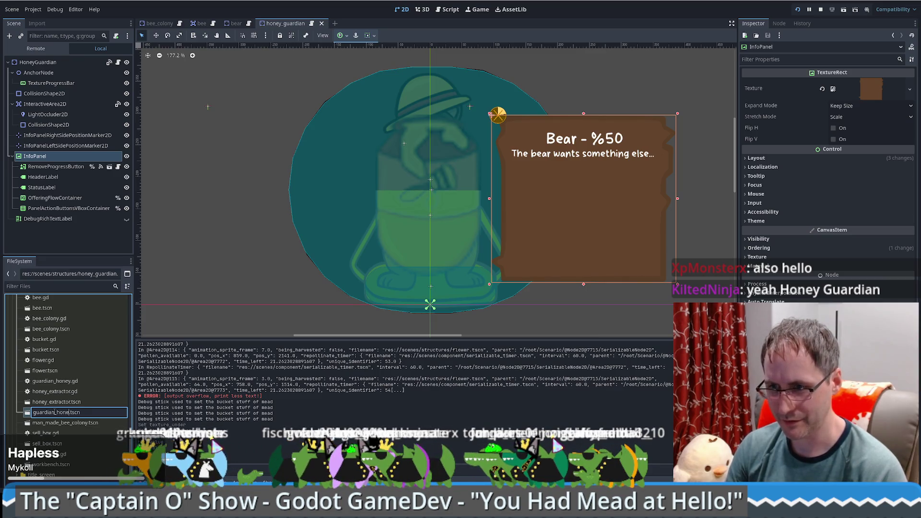
key("Return")
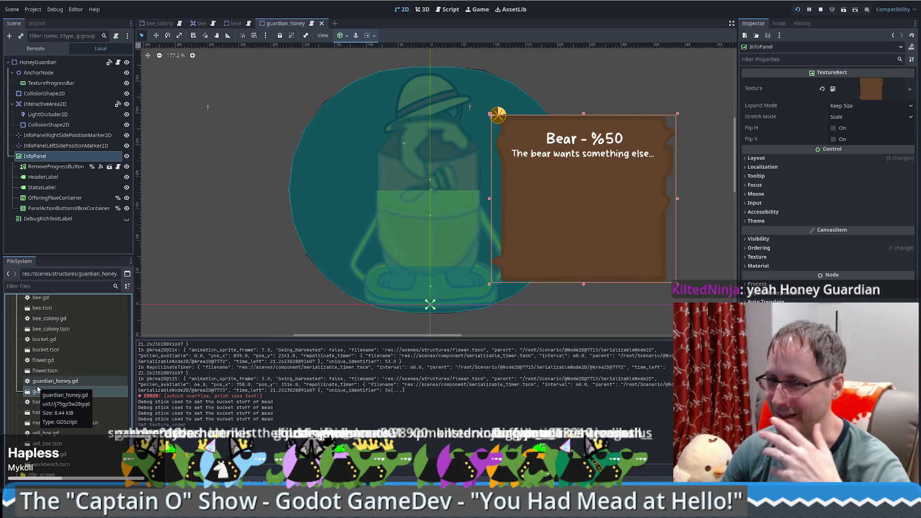
left_click(43, 63)
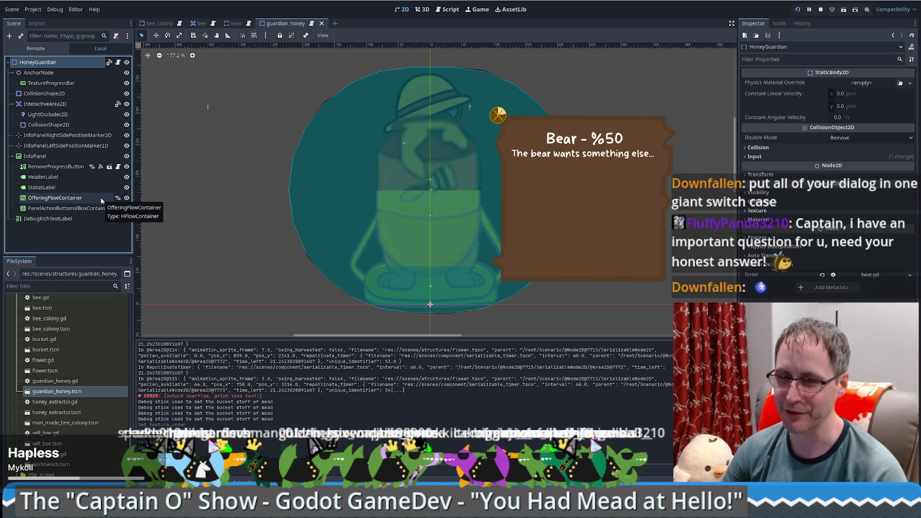
- Detach bear.gd from the HoneyGuardian root and attach guardian_honey.gd in its place
left_click(65, 145)
left_click(56, 63)
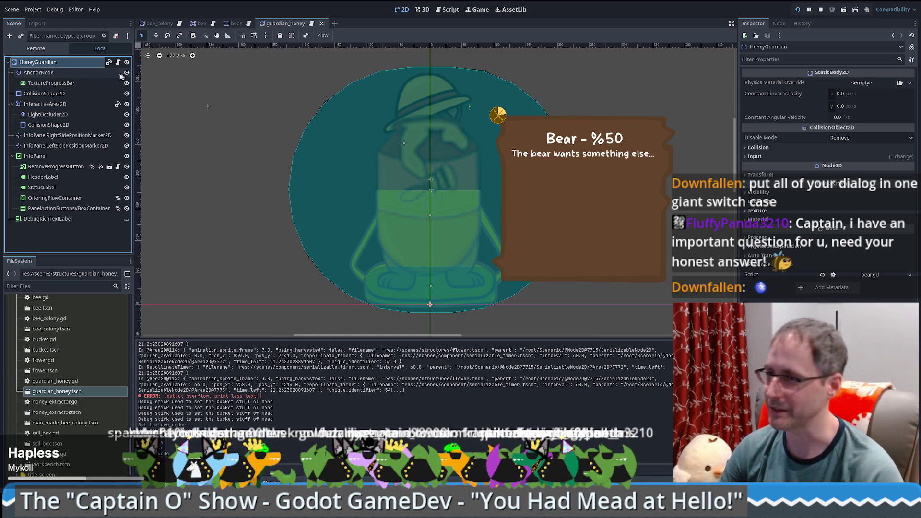
left_click(116, 36)
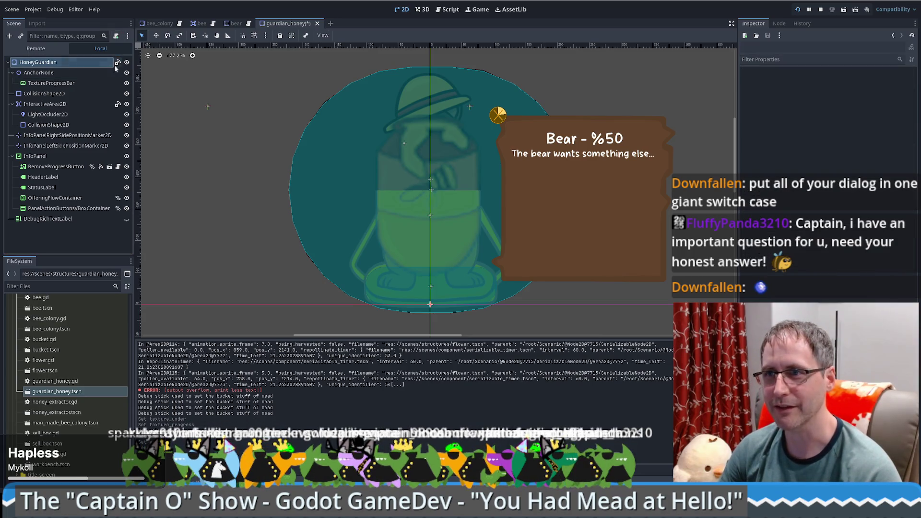
left_click(56, 382)
mouse_move(56, 382)
left_mouse_down()
mouse_move(91, 58)
mouse_move(120, 63)
left_mouse_up()
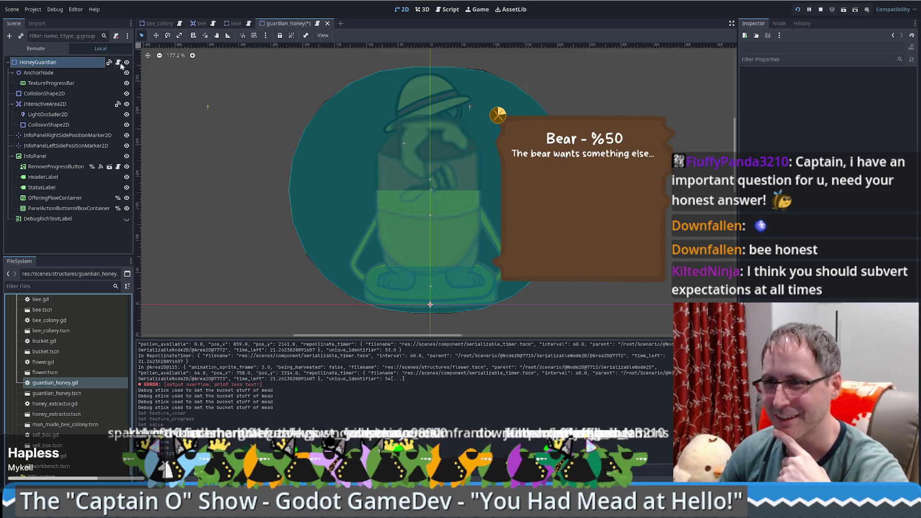
- Open guardian_honey.gd in the script editor and place the cursor at the end of line 12
left_click(119, 63)
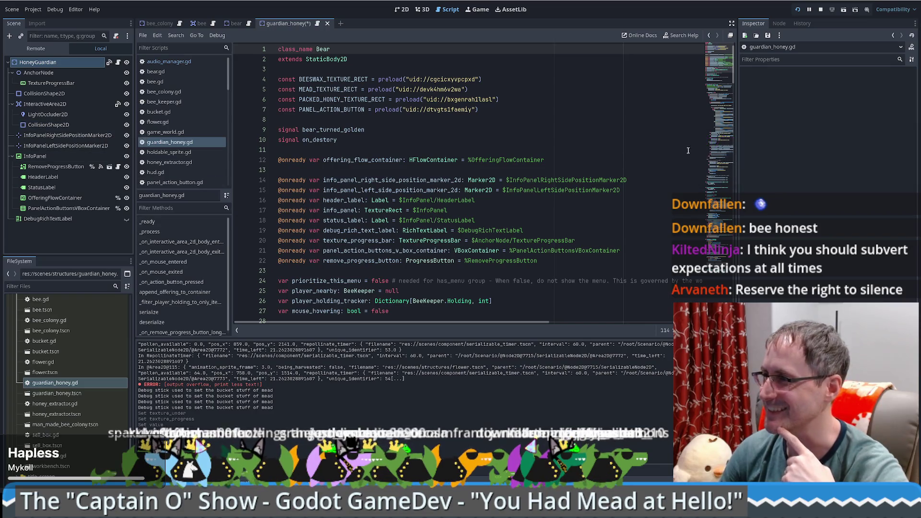
scroll(715, 69, "down", 8)
scroll(715, 69, "up", 8)
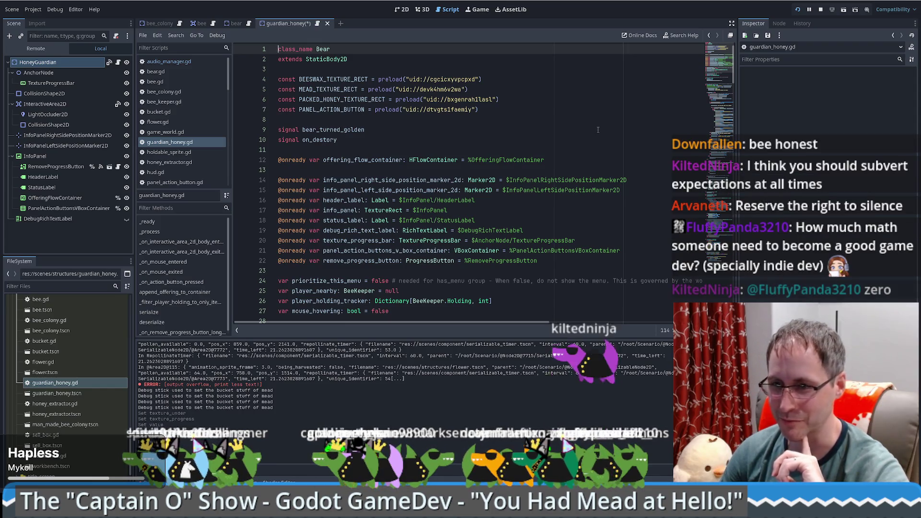
left_click(596, 158)
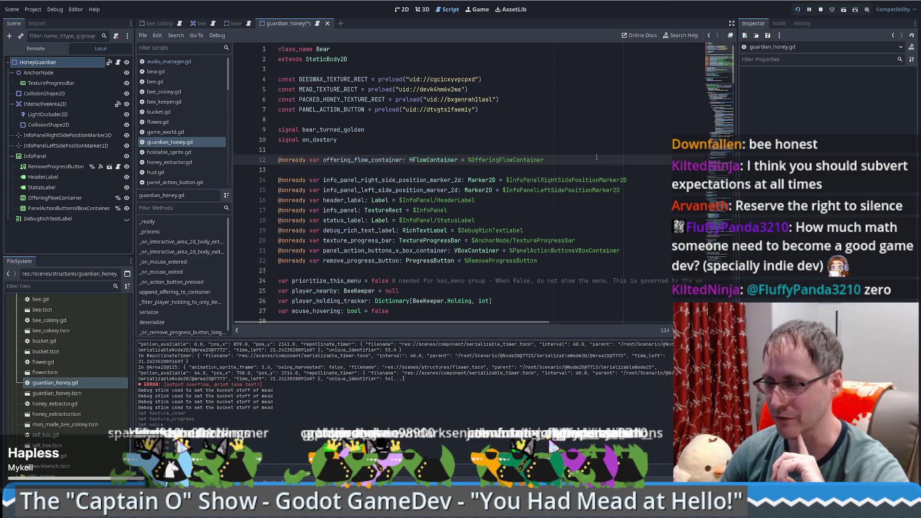
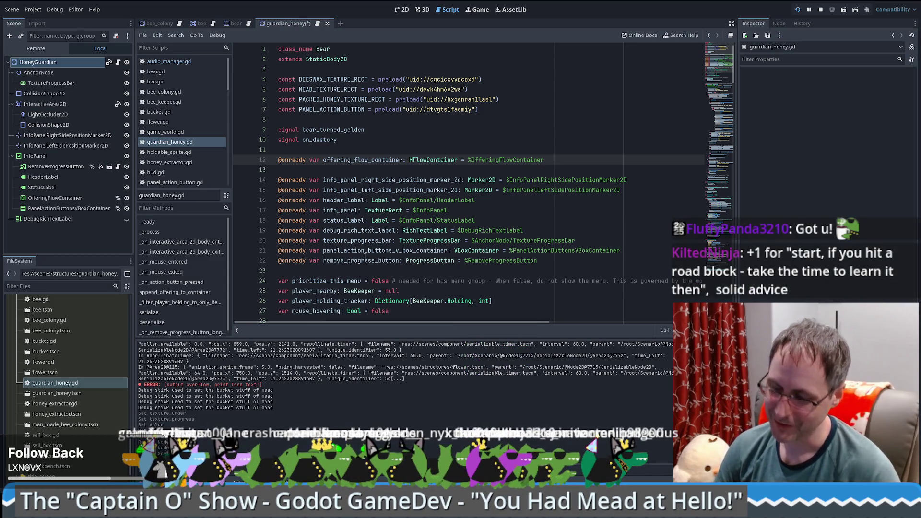
- Save the pending edits to the guardian_honey.gd script
left_click(513, 222)
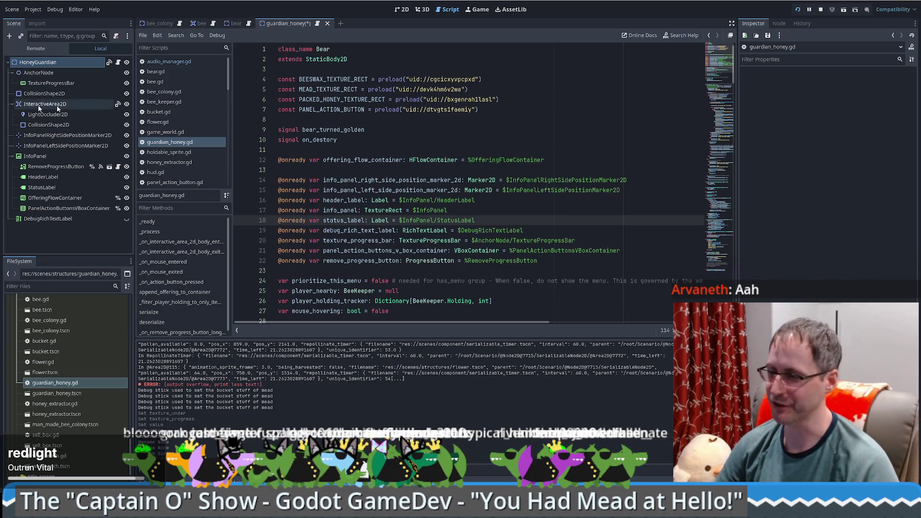
scroll(492, 225, "down", 4)
scroll(491, 224, "up", 4)
scroll(475, 206, "down", 6)
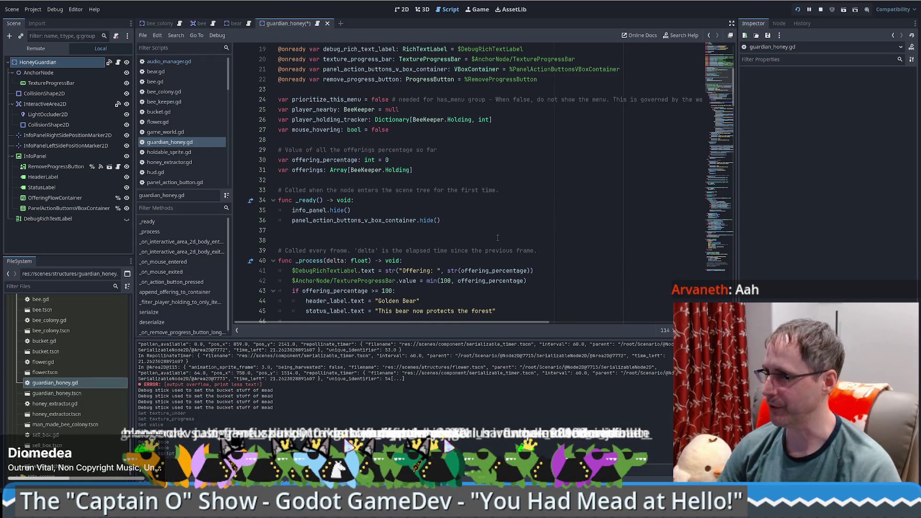
scroll(527, 144, "up", 6)
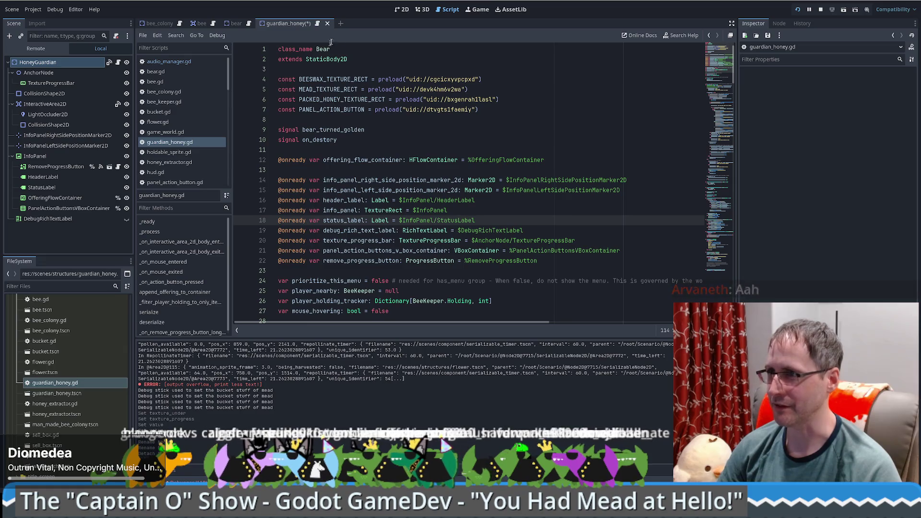
left_click(472, 58)
key("ctrl+s")
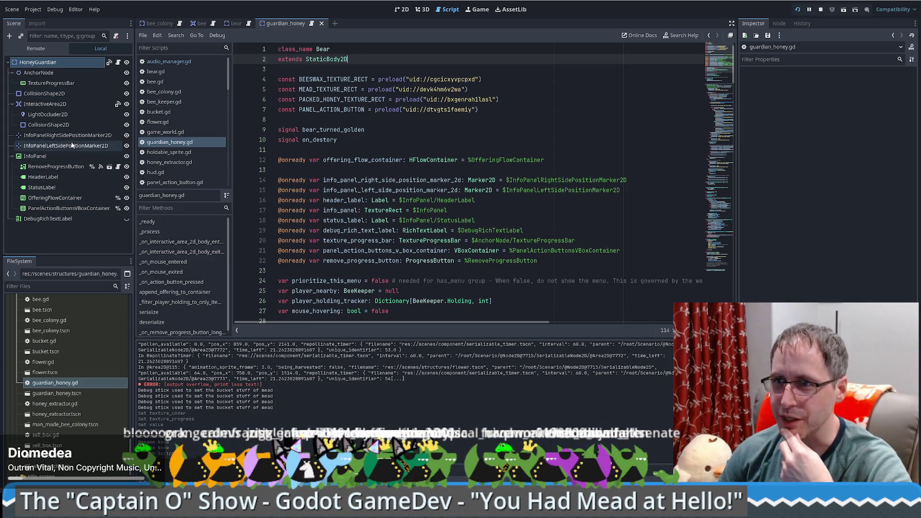
- Inspect the InfoPanel marker, InteractiveArea2D, AnchorNode and HoneyGuardian nodes in the Scene dock
left_click(50, 147)
left_click(50, 93)
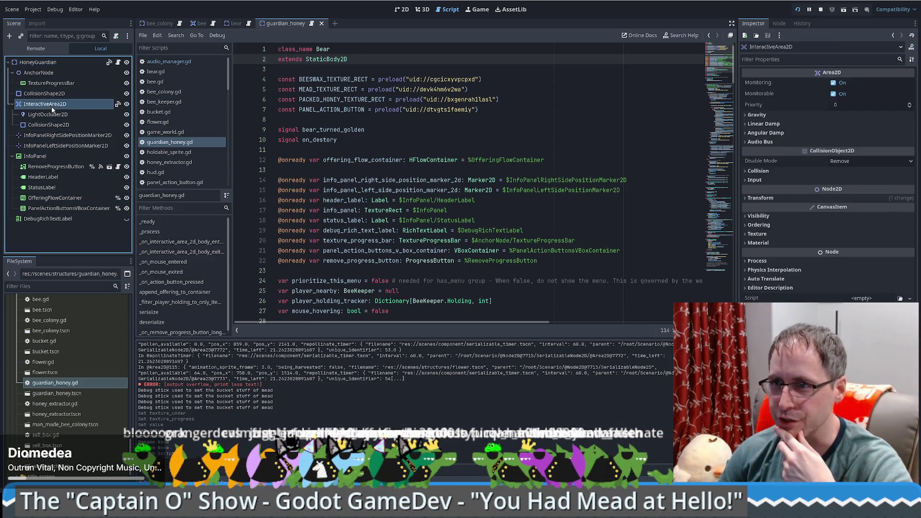
left_click(50, 73)
left_click(43, 63)
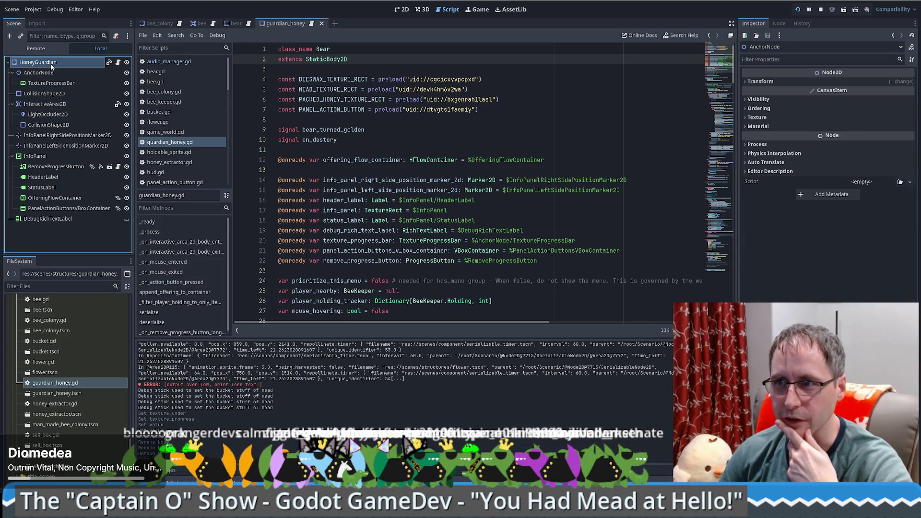
left_click(616, 111)
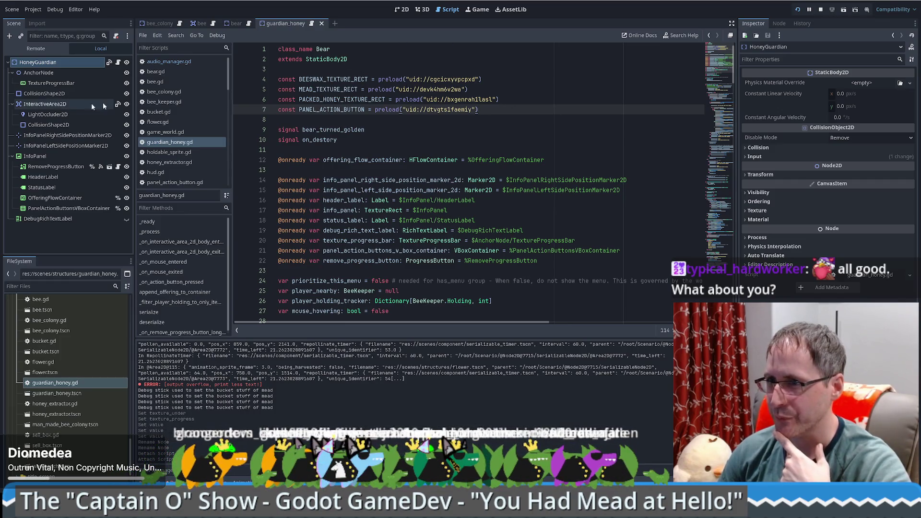
left_click(60, 66)
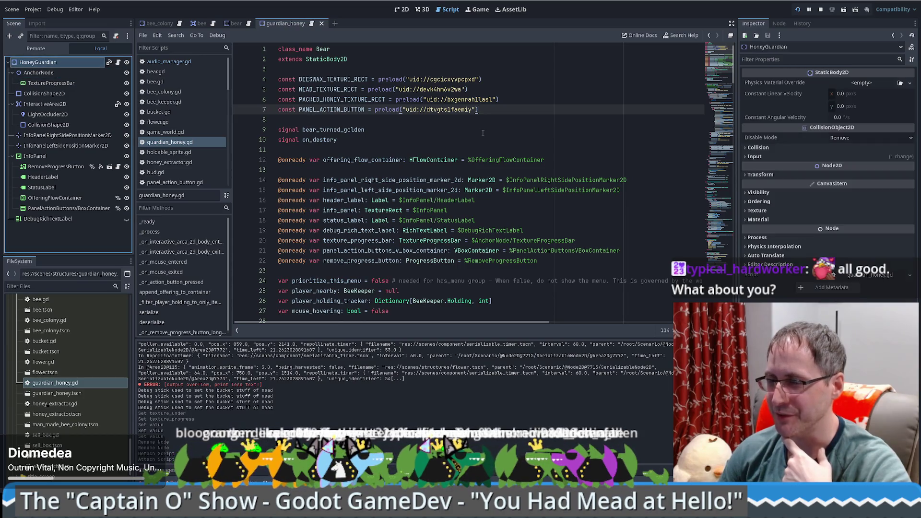
left_click(539, 133)
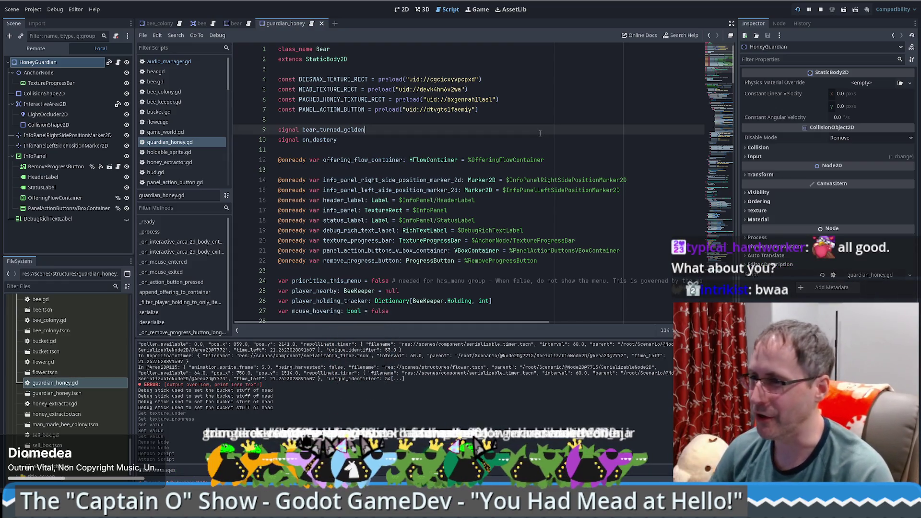
left_click(341, 49)
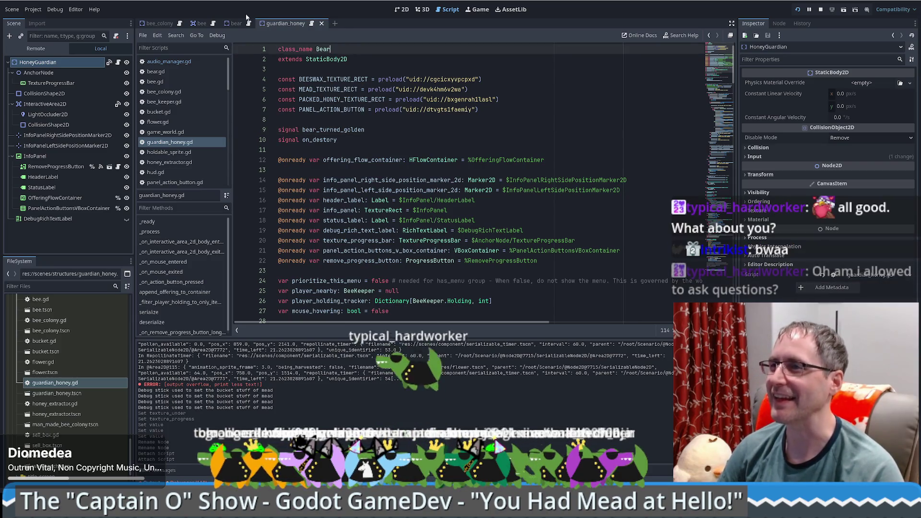
left_click(171, 146)
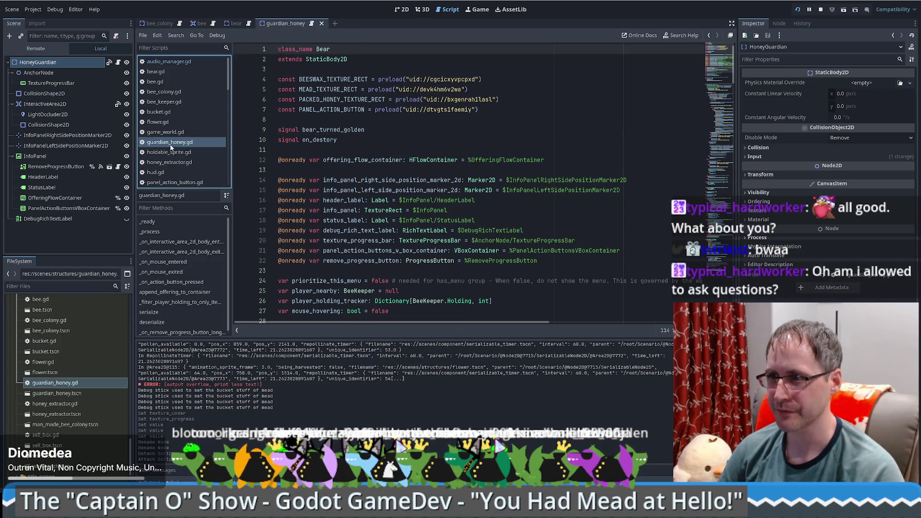
- Change class_name on line 1 from Bear to HoneyGuardian and save the script
double_click(321, 50)
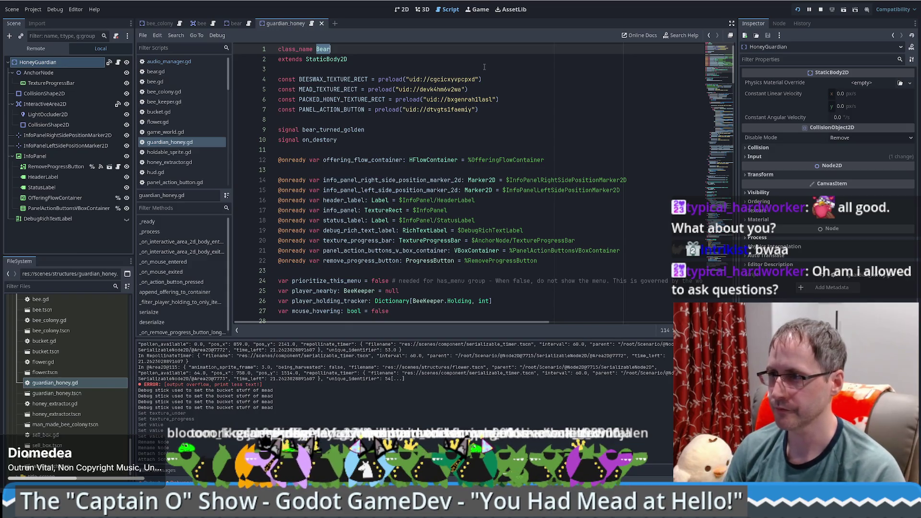
type("Gu")
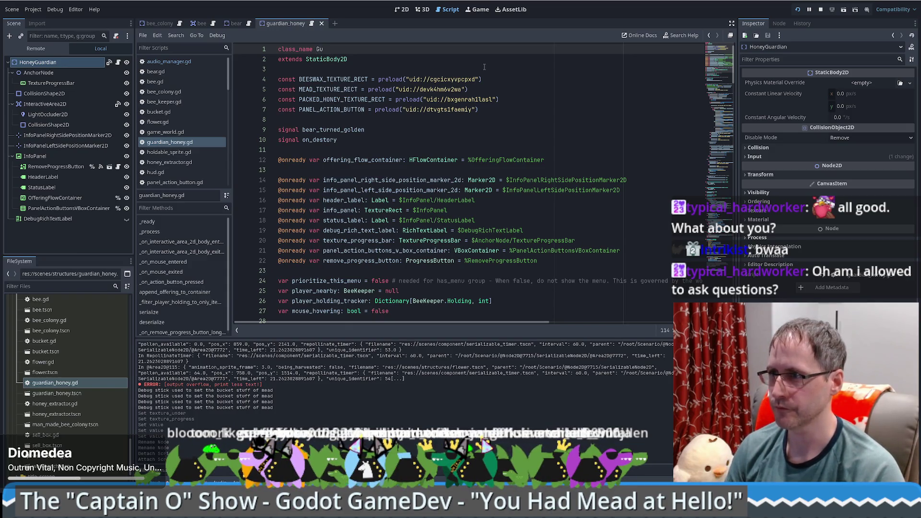
type("ardian")
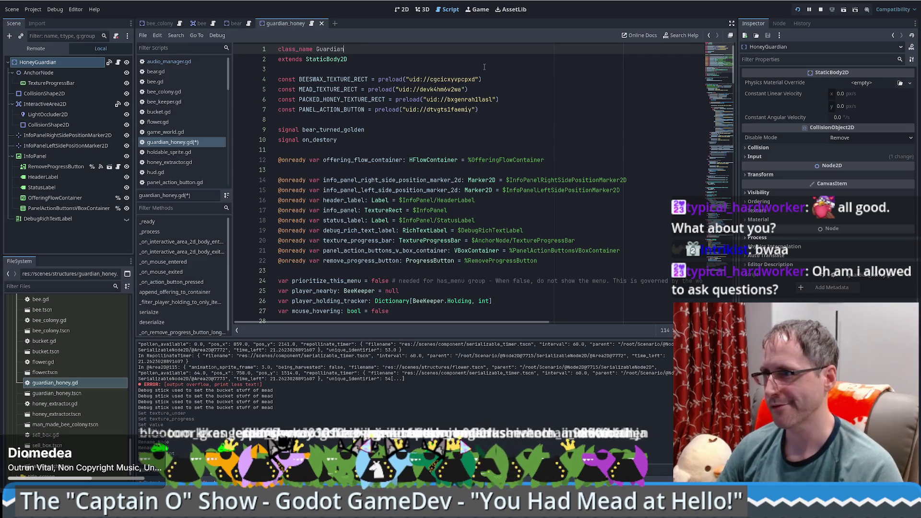
type("Honey")
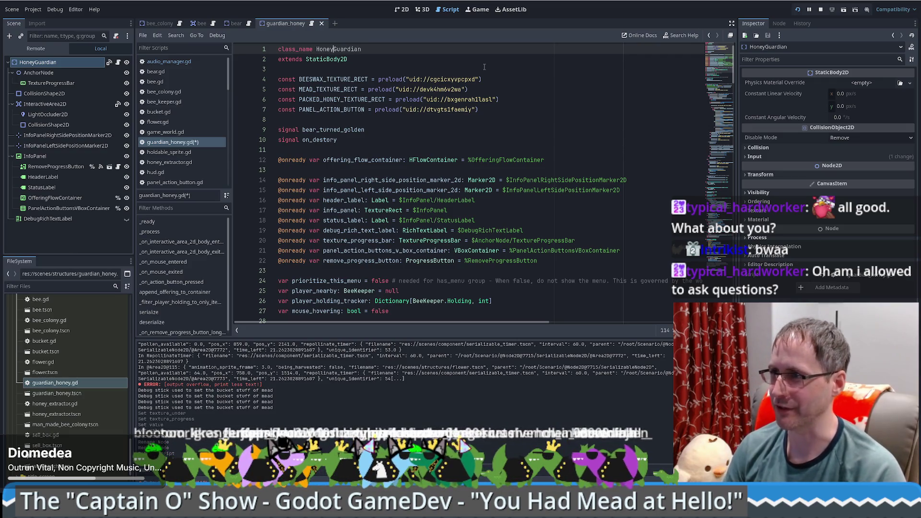
key("ctrl+s")
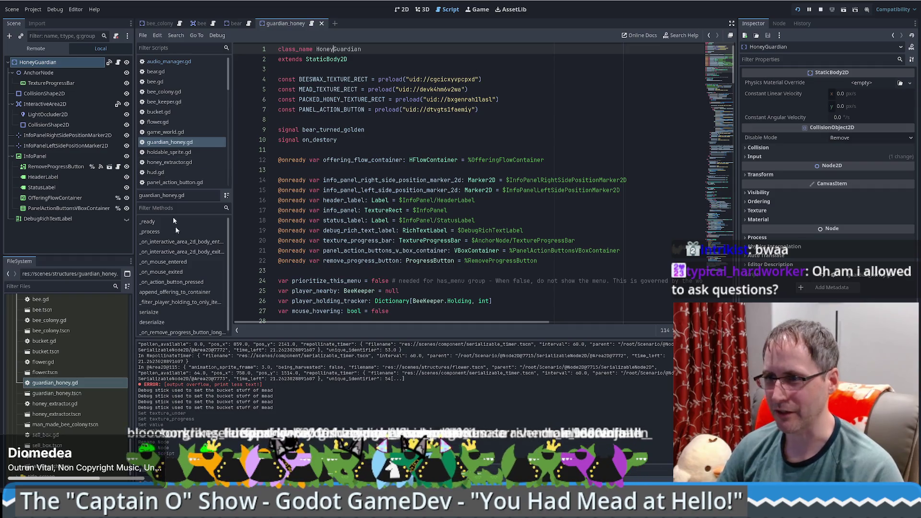
left_click(68, 382)
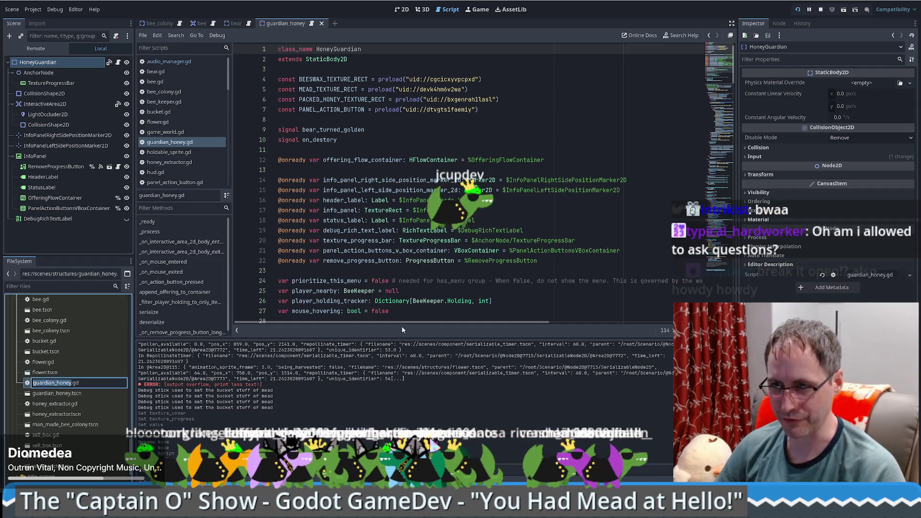
- Rename guardian_honey.gd to honey_guardian.gd in the FileSystem dock
key("F2")
type("honey_guard")
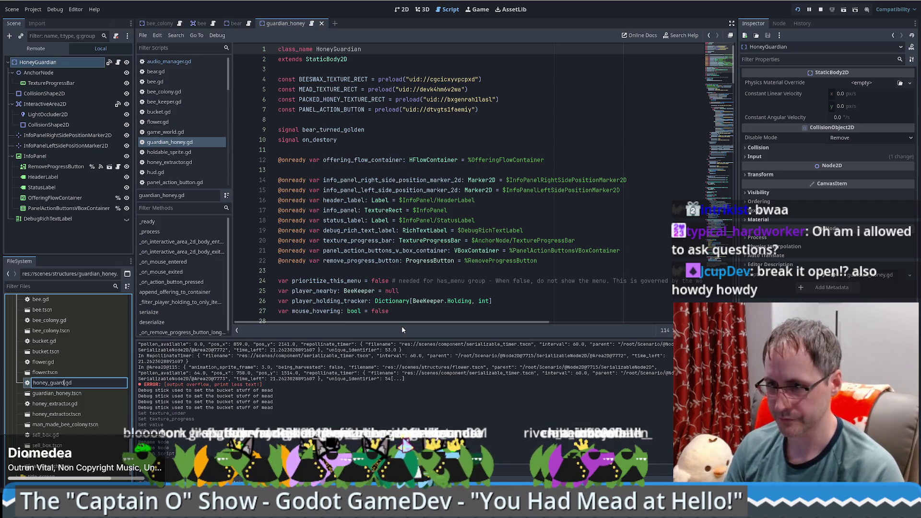
key("shift+Left")
key("shift+Left")
key("shift+Left")
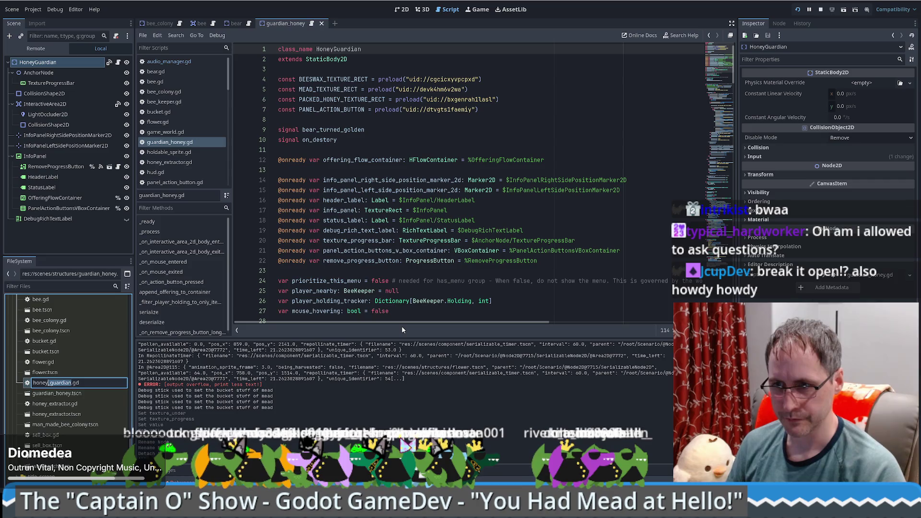
key("Return")
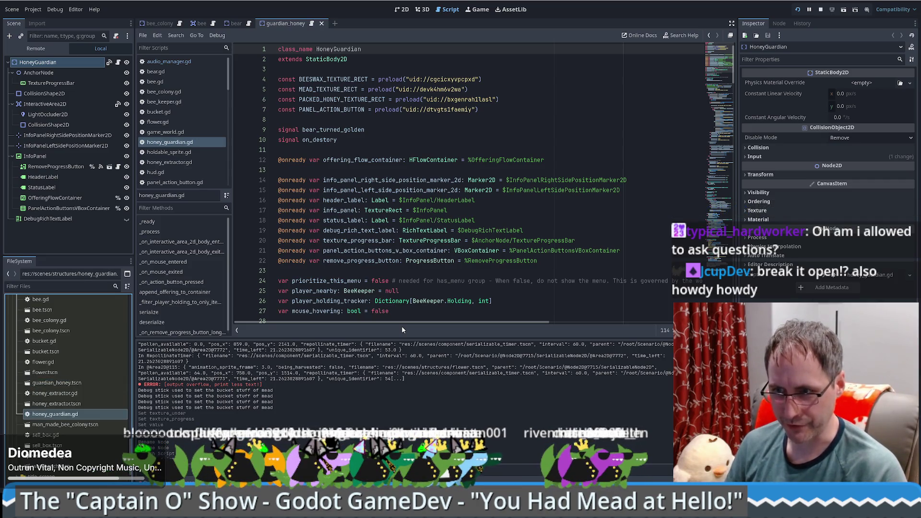
- Rename the guardian_honey.tscn scene to honey_guardian.tscn
key("Up")
key("Up")
key("Up")
key("F2")
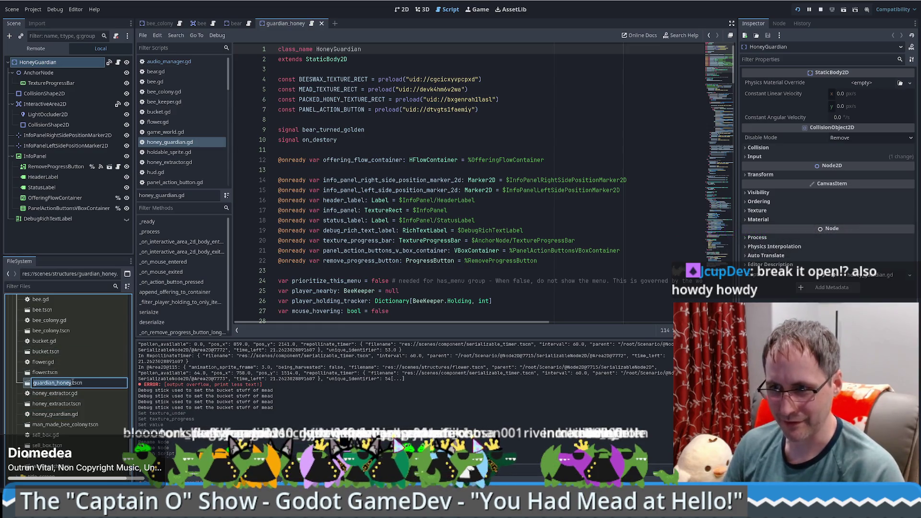
key("Home")
key("Delete")
key("Delete")
key("Delete")
key("Delete")
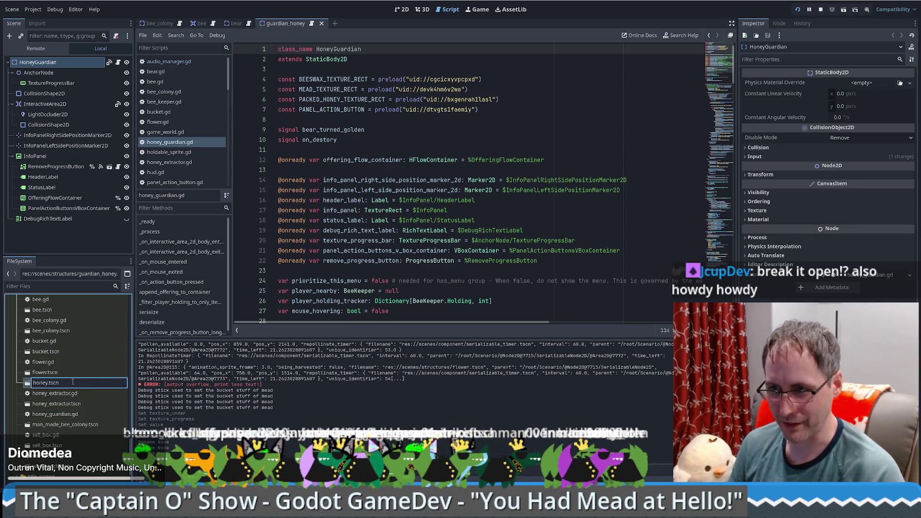
type("_guardian")
key("Return")
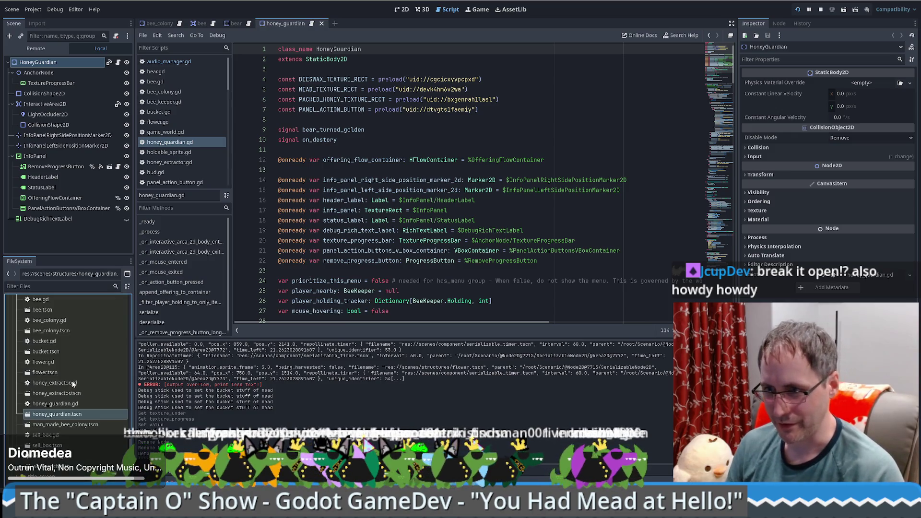
- Review script lines 4–7 around the BEESWAX_TEXTURE_RECT constant
left_click(462, 89)
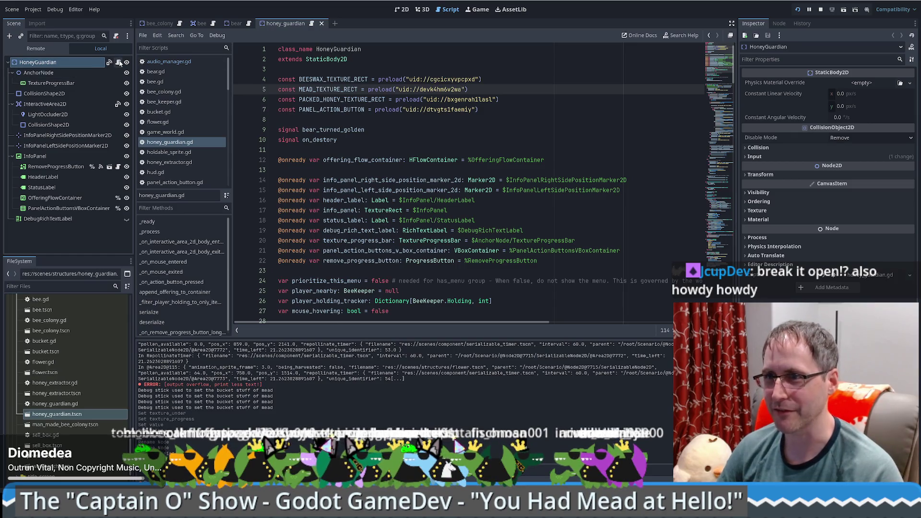
left_click(448, 79)
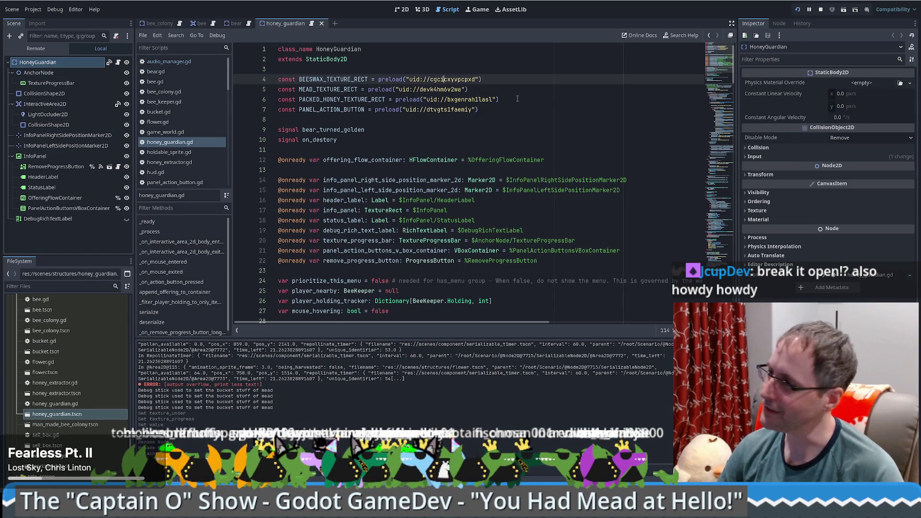
left_click(509, 78)
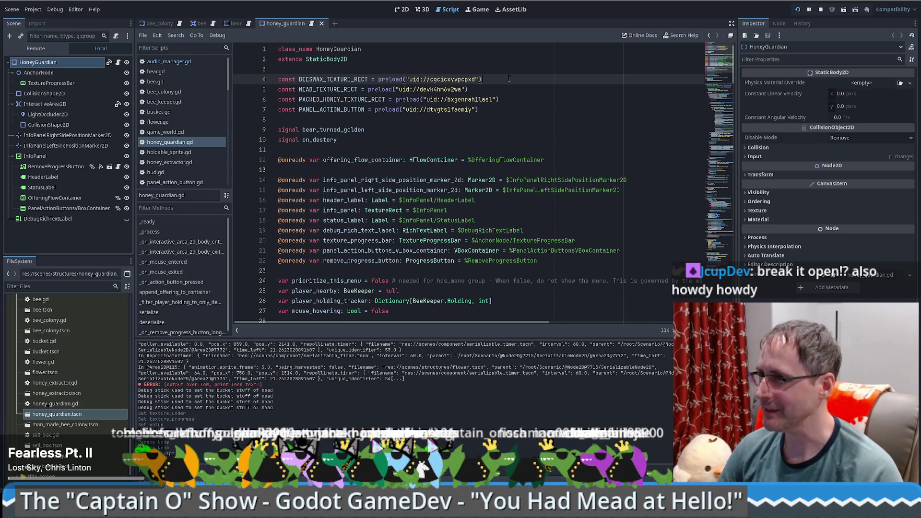
scroll(537, 101, "down", 4)
scroll(547, 105, "up", 4)
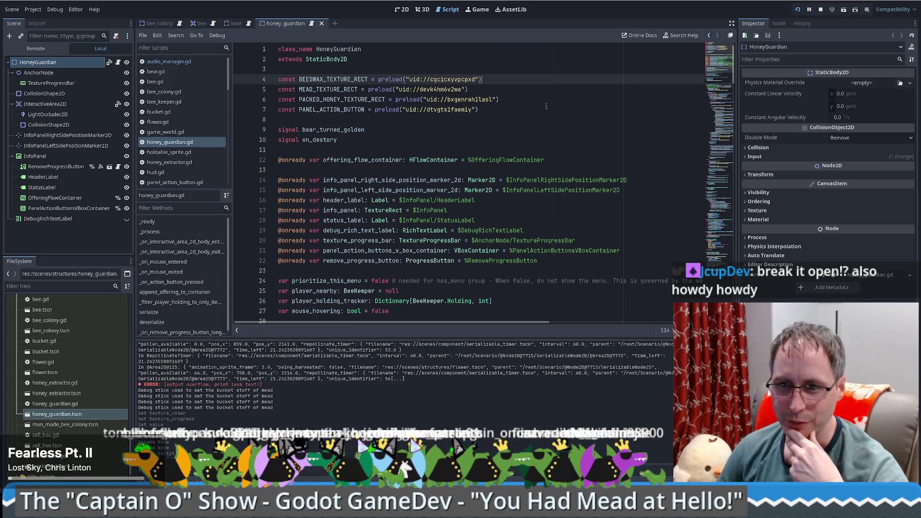
left_click(552, 111)
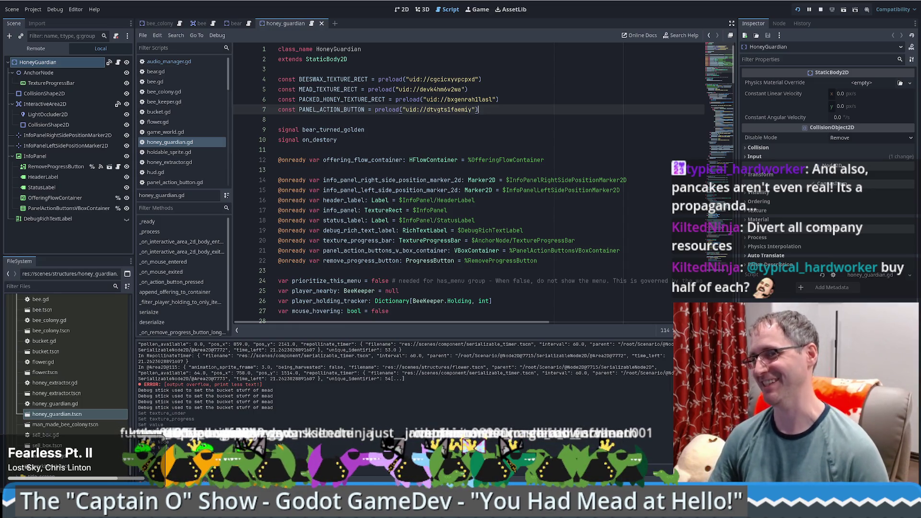
scroll(610, 230, "down", 9)
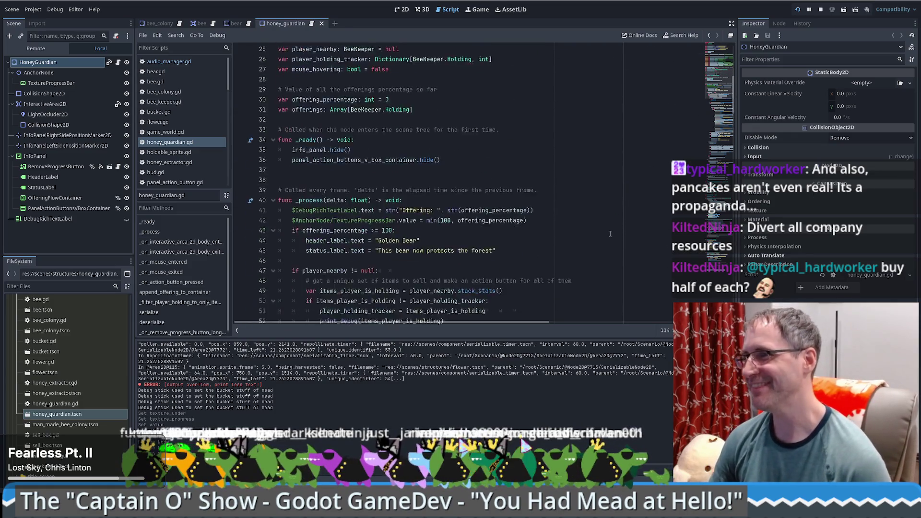
scroll(610, 230, "down", 15)
scroll(604, 223, "up", 20)
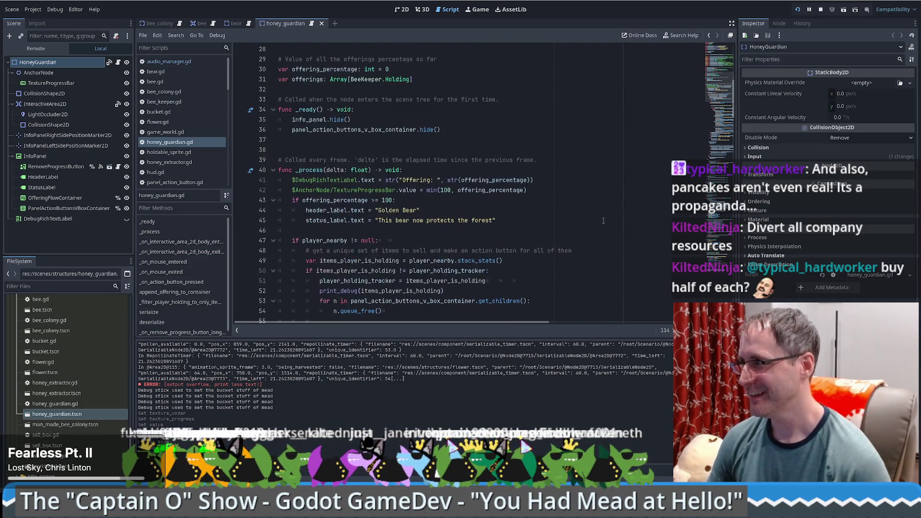
scroll(604, 221, "up", 5)
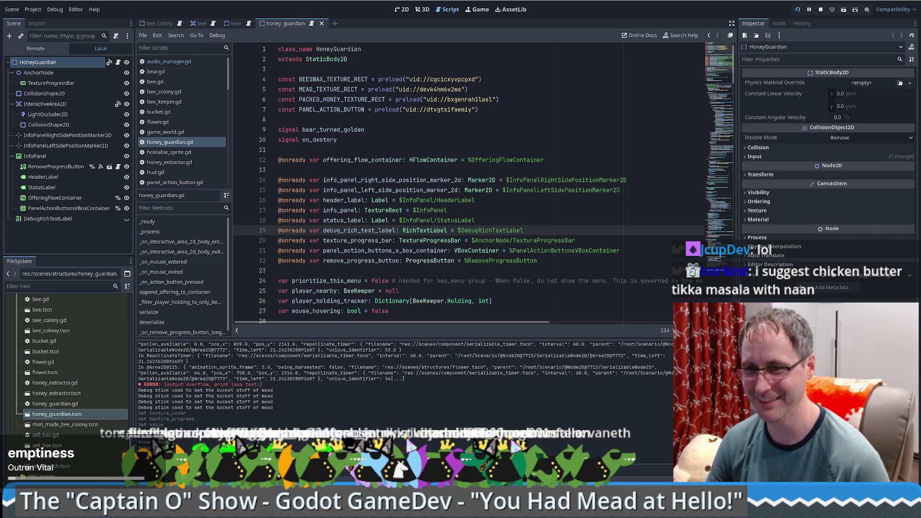
left_click(460, 240)
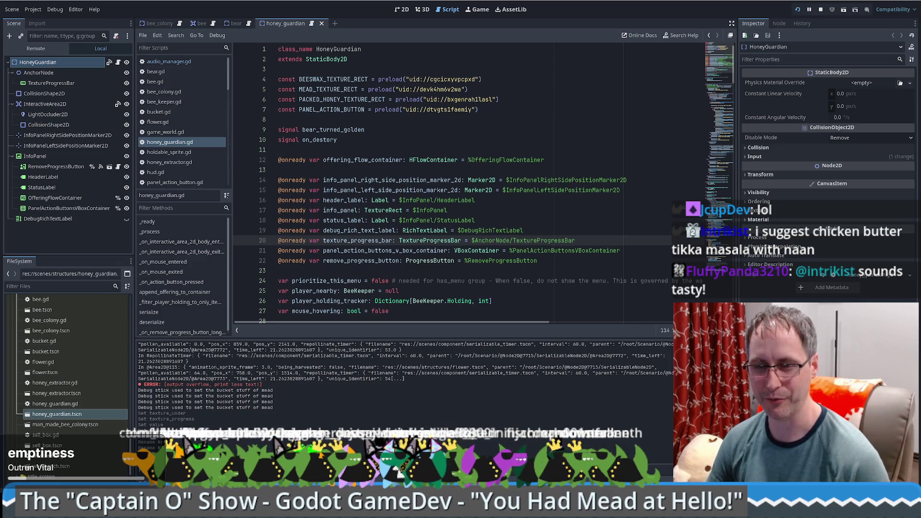
left_click(602, 212)
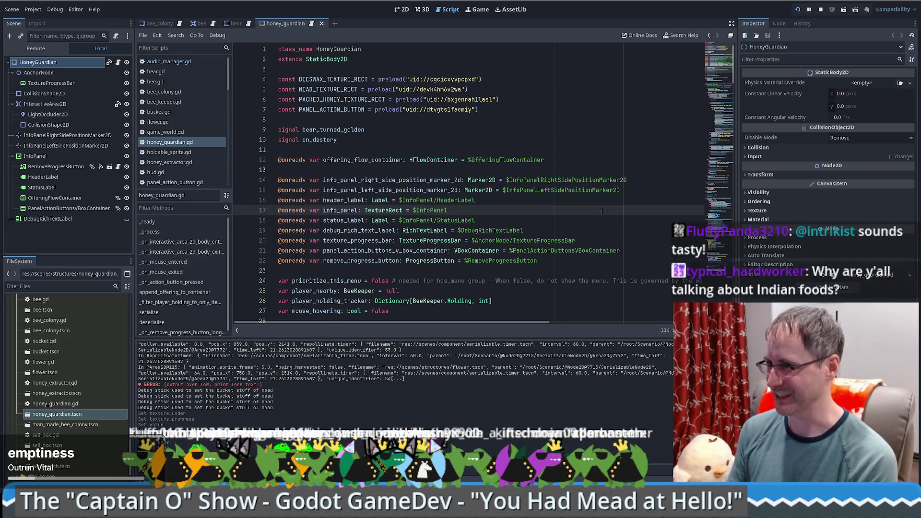
scroll(526, 227, "down", 2)
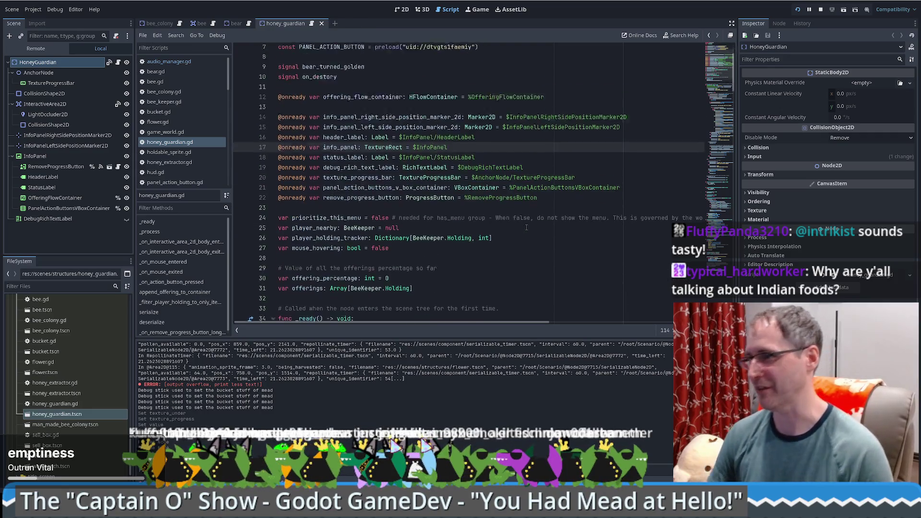
scroll(526, 227, "up", 2)
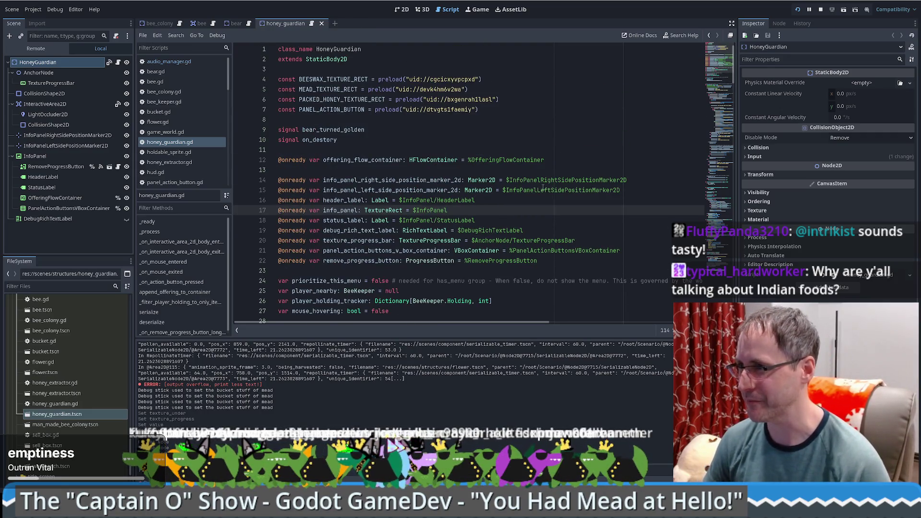
scroll(544, 187, "down", 9)
scroll(552, 182, "down", 8)
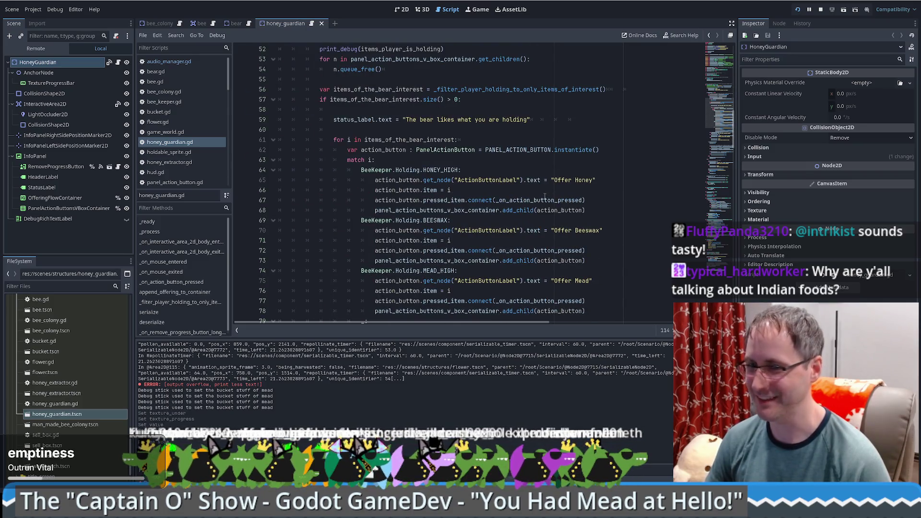
scroll(546, 200, "down", 5)
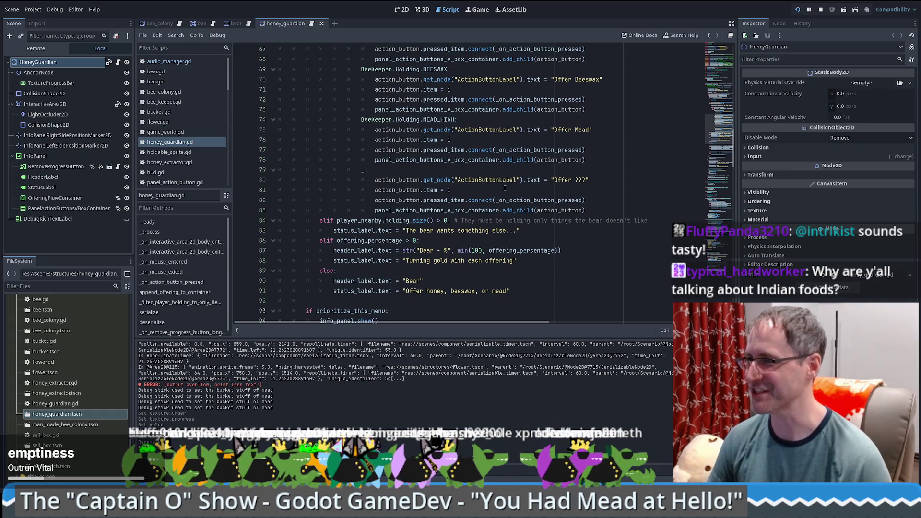
left_click(597, 169)
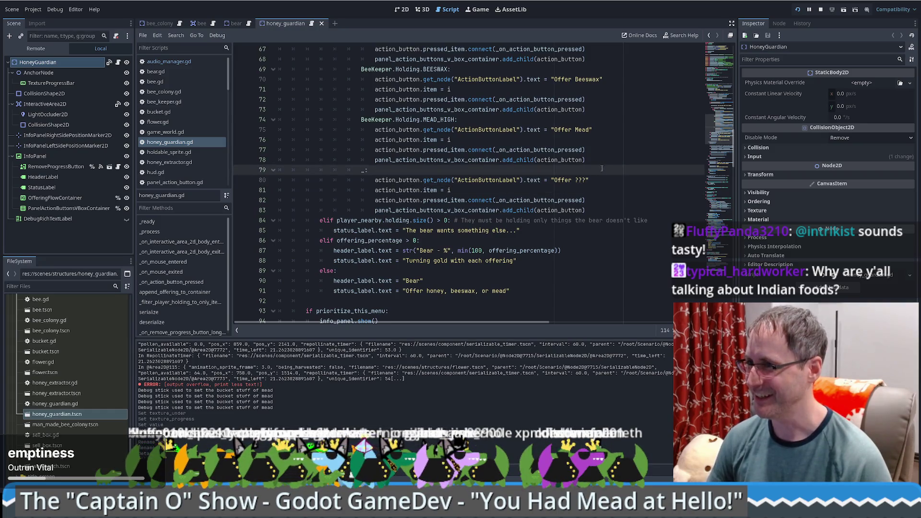
scroll(599, 168, "down", 4)
left_click(513, 183)
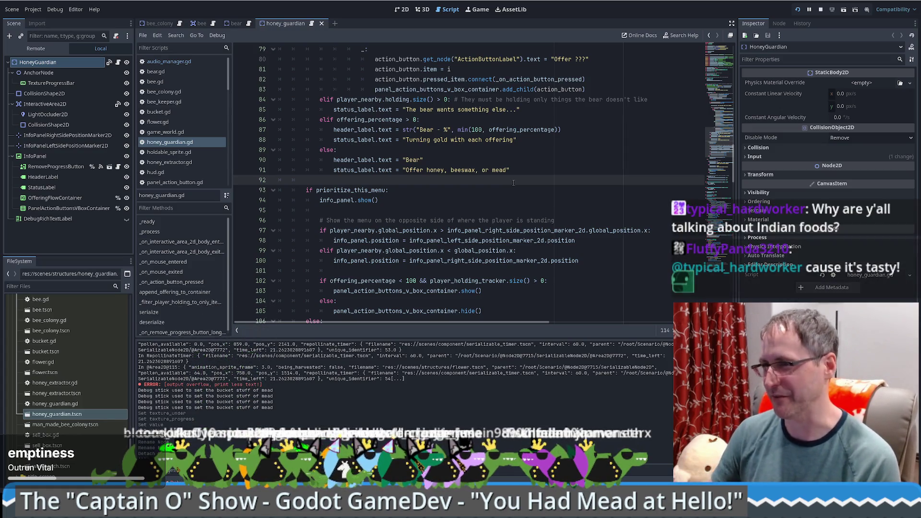
scroll(490, 187, "down", 2)
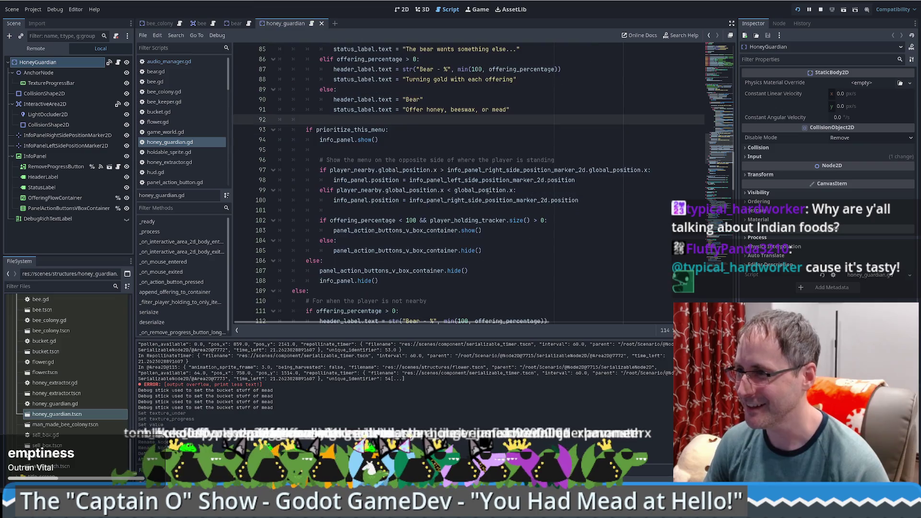
double_click(381, 147)
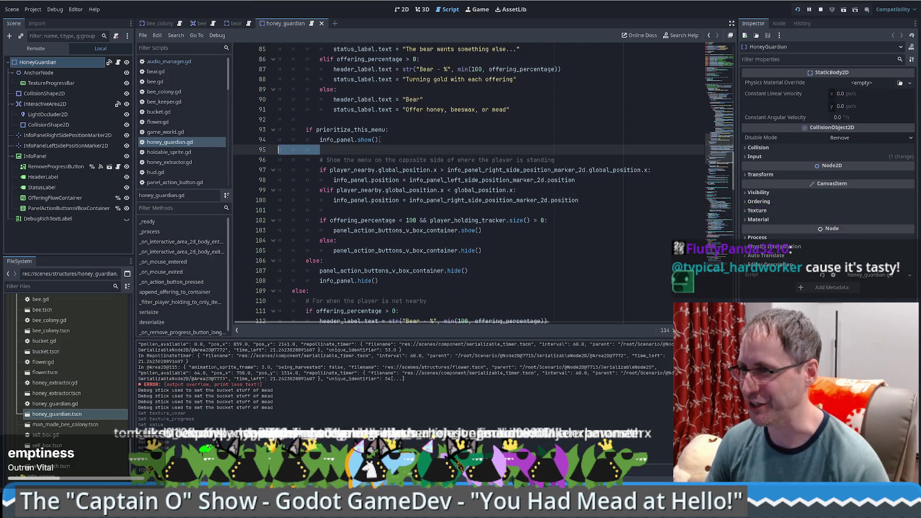
left_click(416, 121)
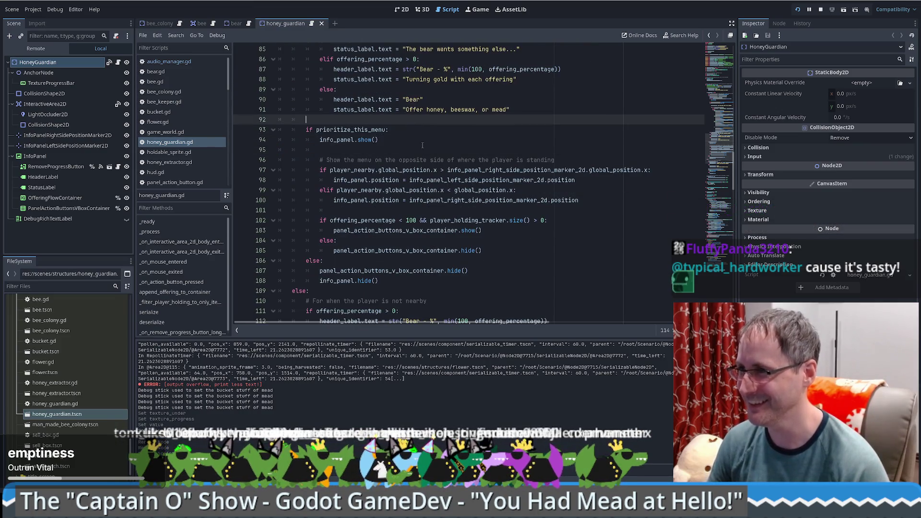
scroll(422, 145, "up", 17)
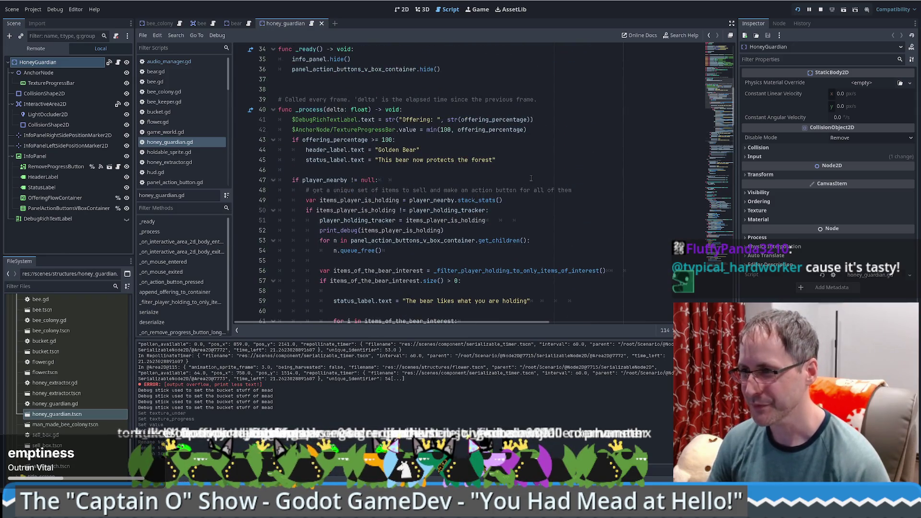
scroll(531, 178, "down", 17)
scroll(544, 204, "up", 11)
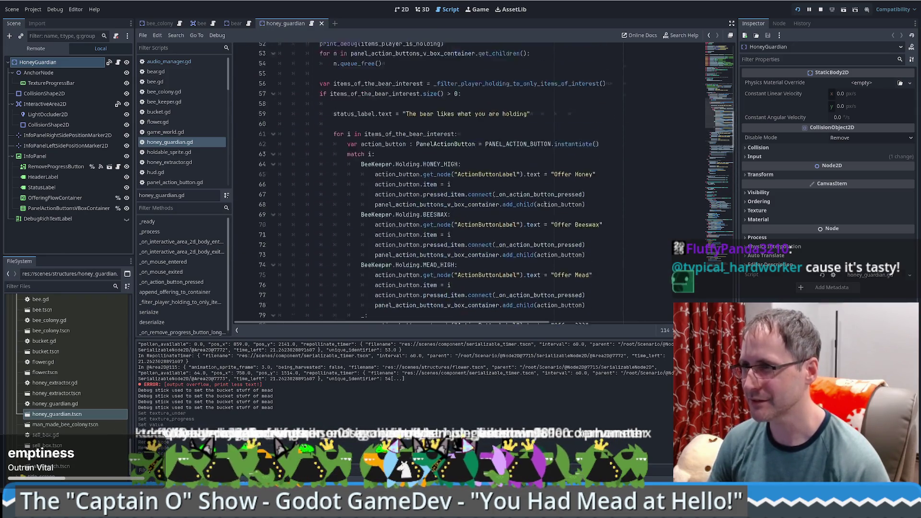
scroll(544, 204, "up", 17)
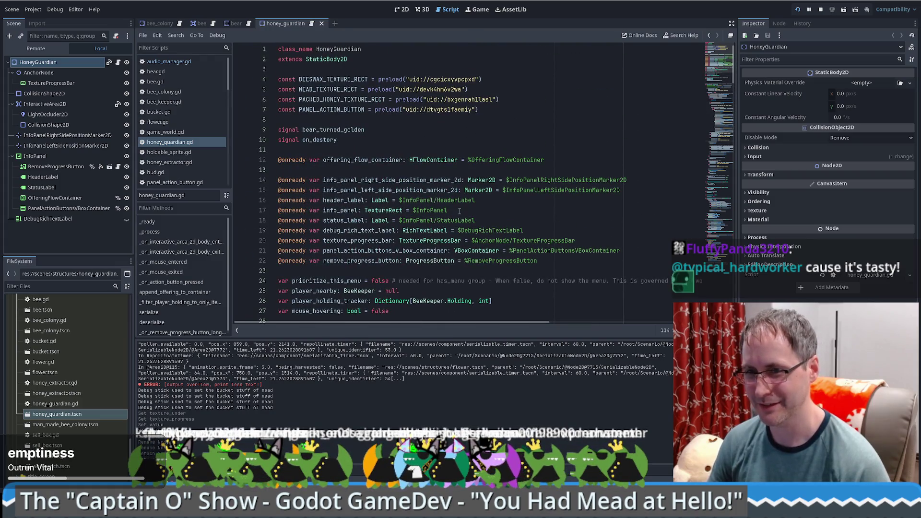
left_click(490, 130)
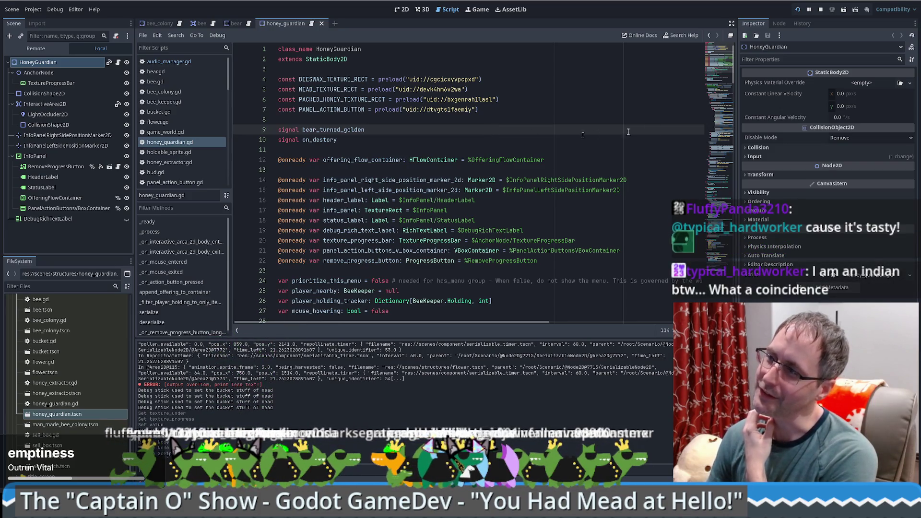
scroll(594, 87, "down", 2)
scroll(602, 48, "up", 2)
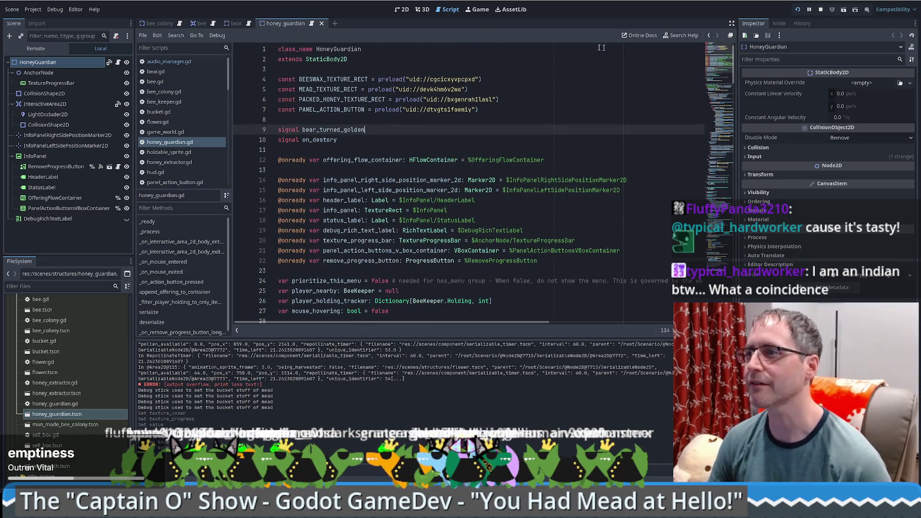
left_click(466, 58)
left_click(466, 52)
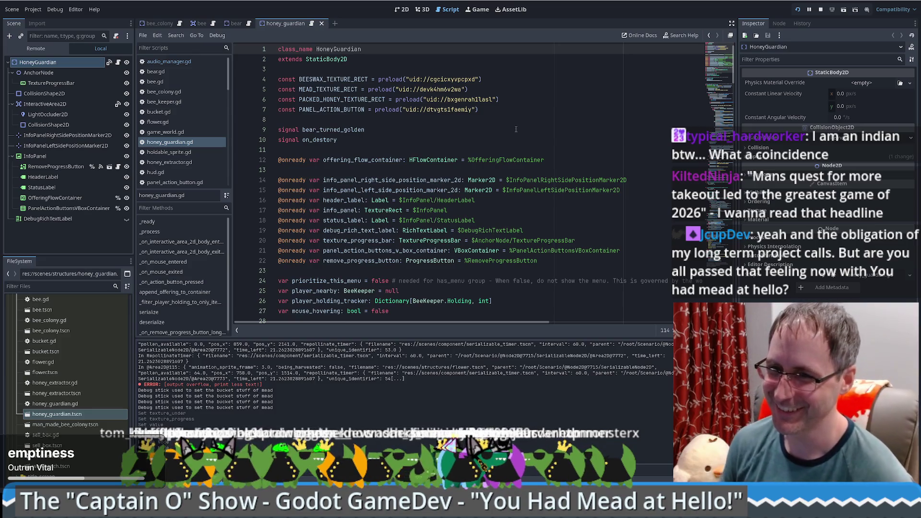
left_click(459, 138)
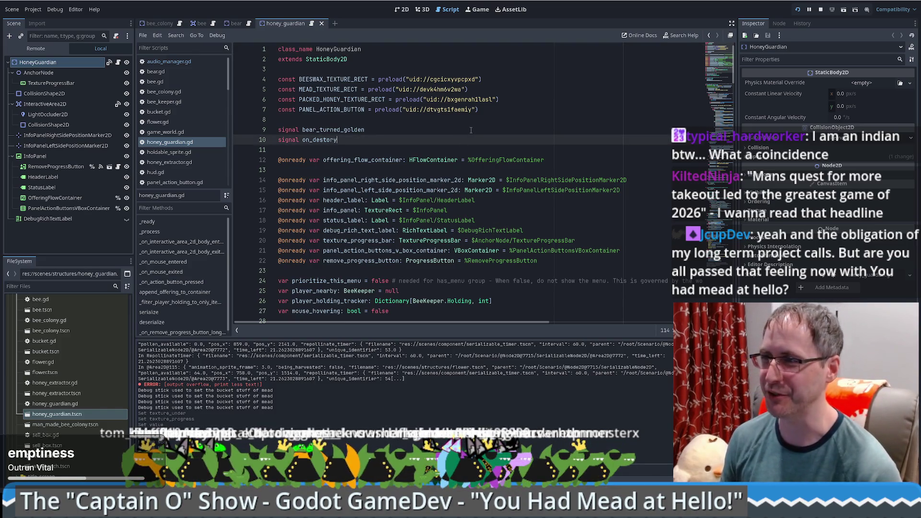
left_click(470, 128)
left_click(478, 117)
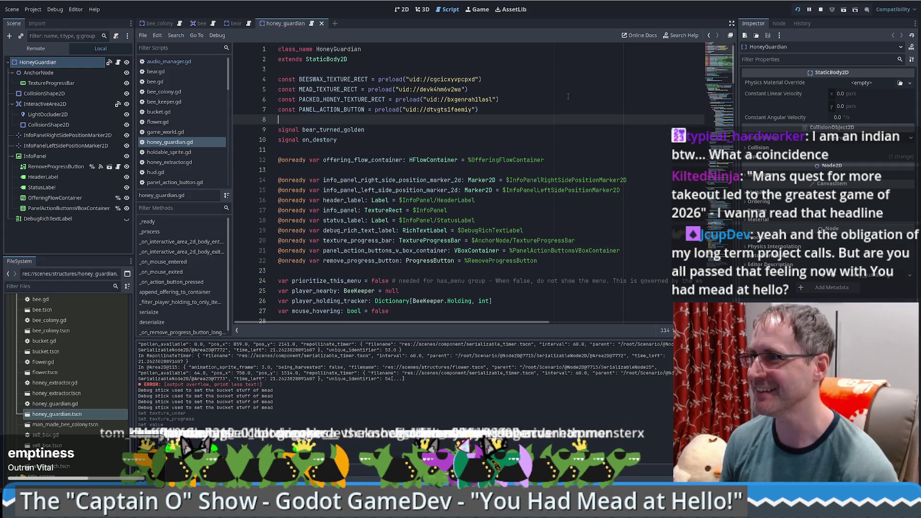
mouse_move(434, 97)
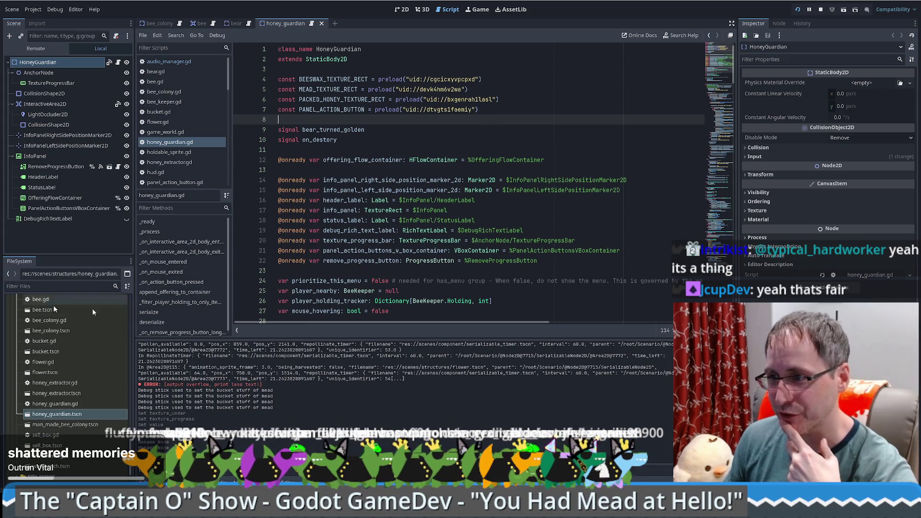
left_click(371, 268)
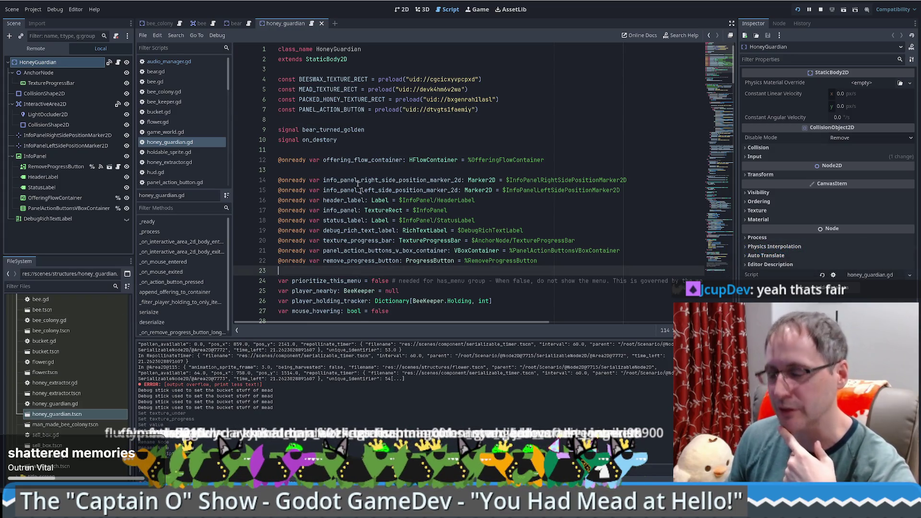
left_click(315, 149)
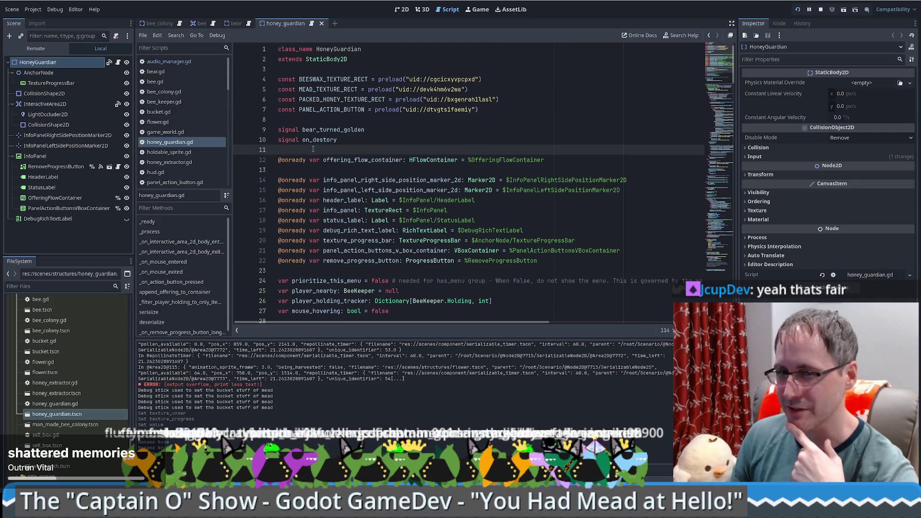
left_click(315, 129)
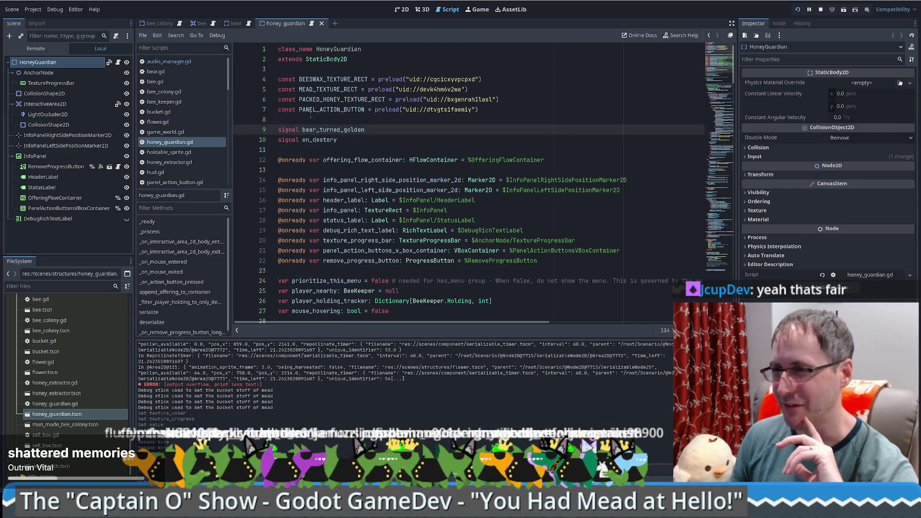
left_click(312, 117)
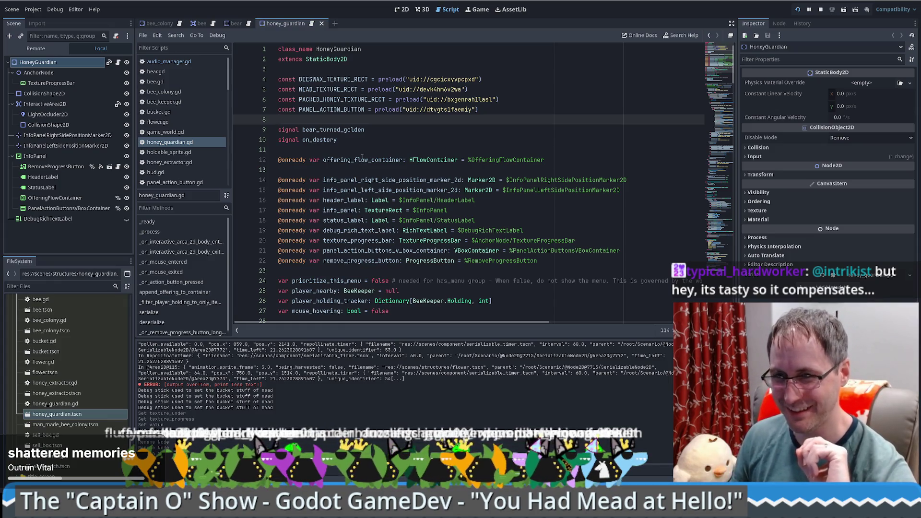
scroll(408, 163, "down", 4)
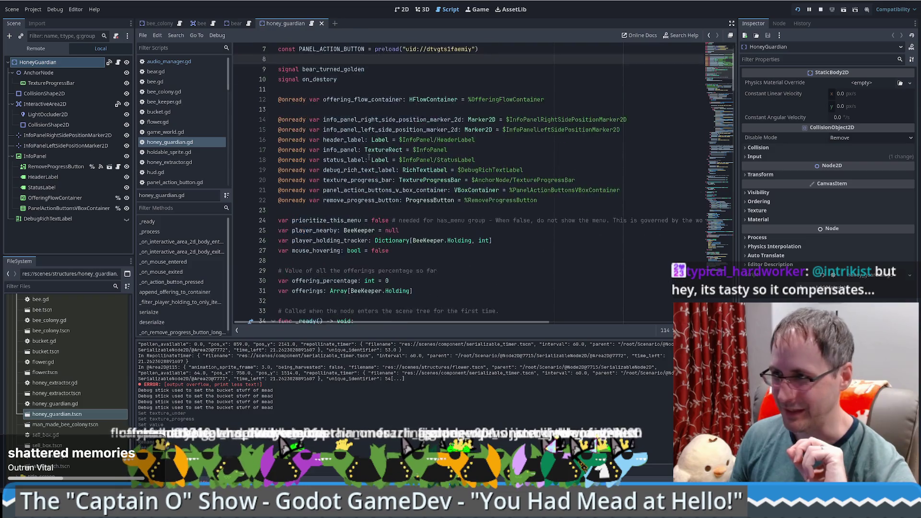
scroll(532, 179, "up", 3)
left_click(560, 169)
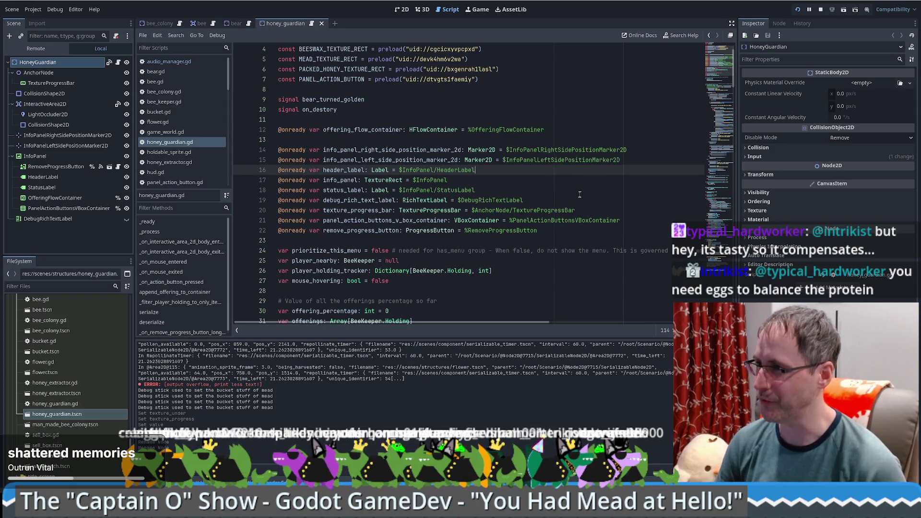
key("Down")
key("Down")
key("Down")
scroll(572, 231, "down", 3)
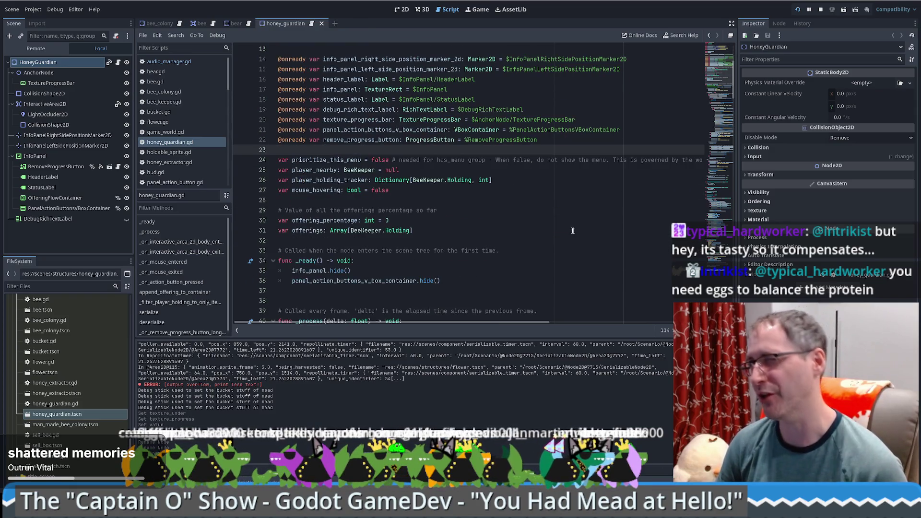
left_click(565, 223)
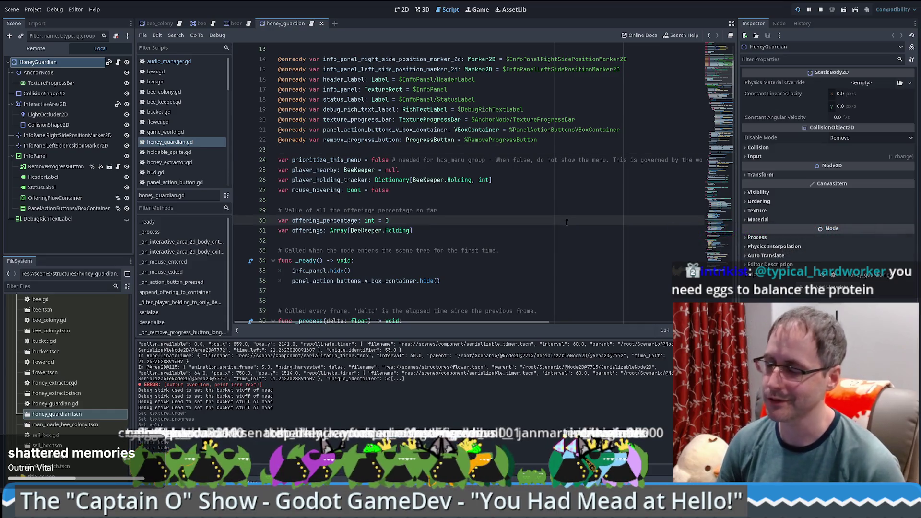
left_click(457, 235)
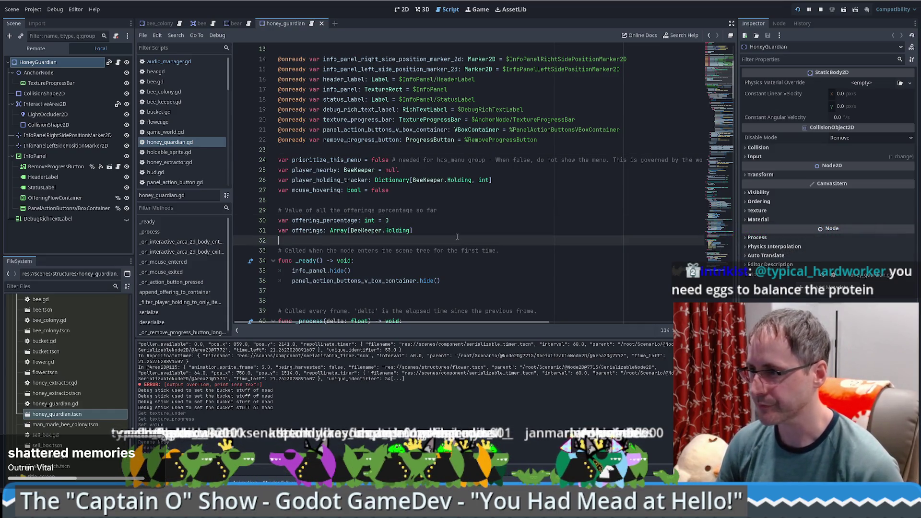
left_click(456, 204)
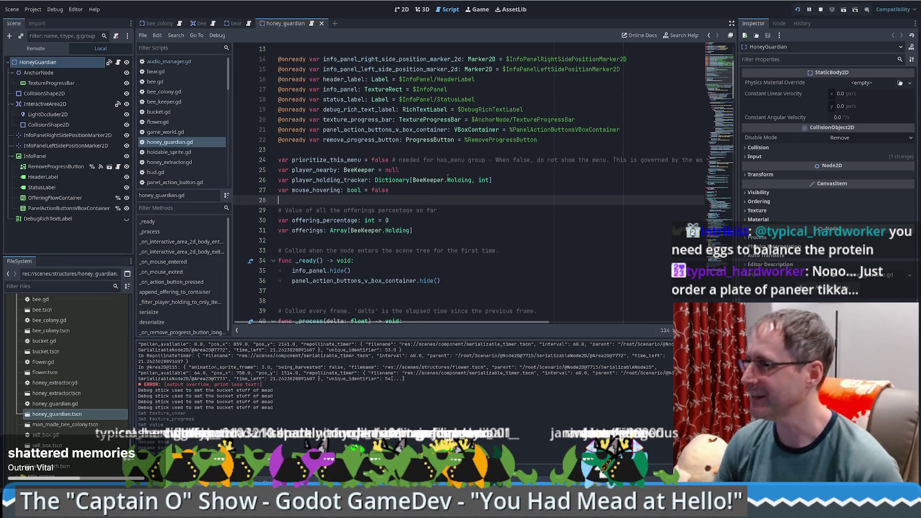
left_click(444, 209)
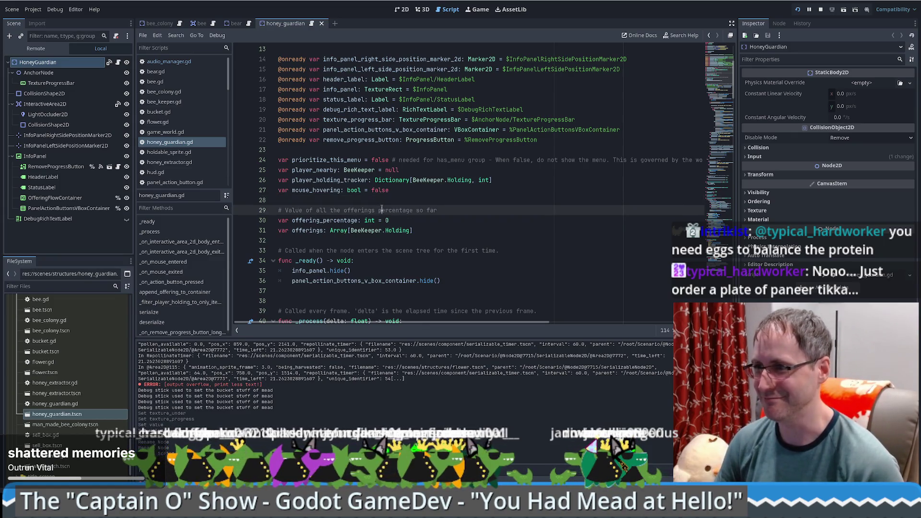
scroll(392, 216, "down", 4)
left_click(393, 189)
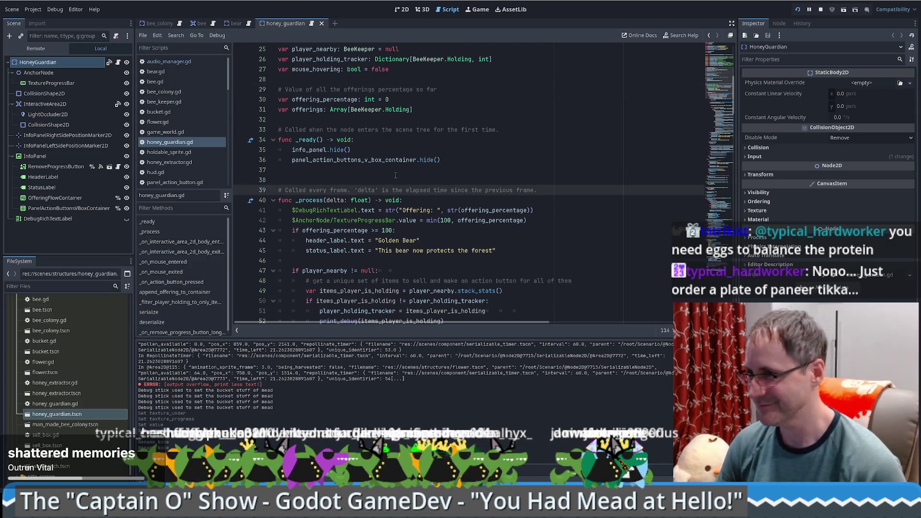
left_click(396, 175)
left_click(399, 178)
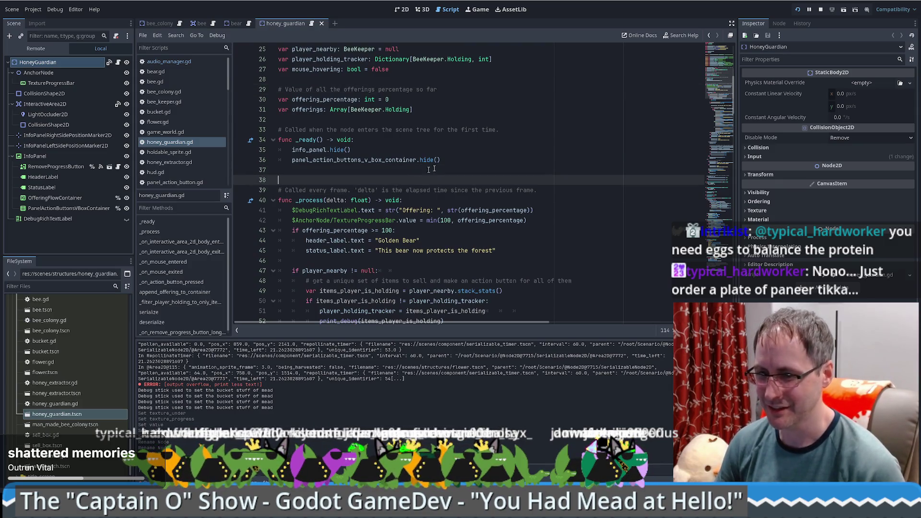
left_click(479, 119)
left_click(441, 81)
scroll(444, 86, "up", 2)
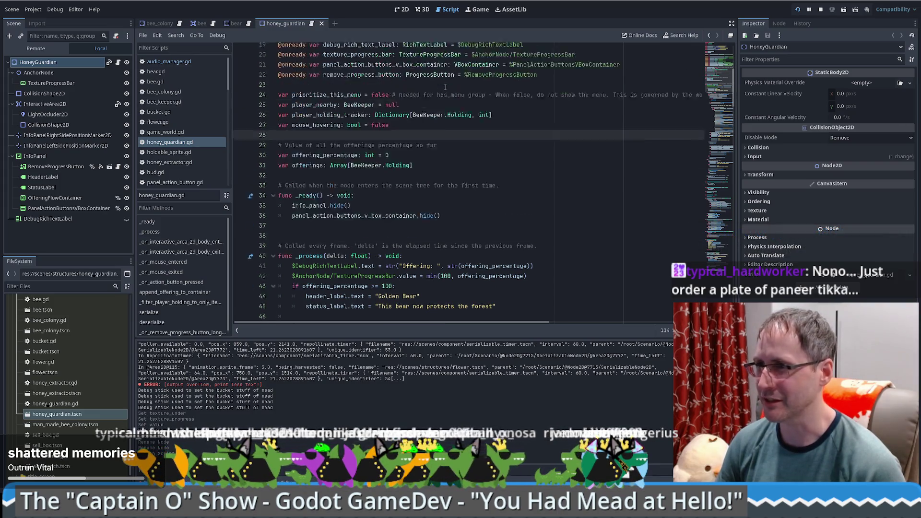
scroll(445, 87, "up", 6)
left_click(404, 170)
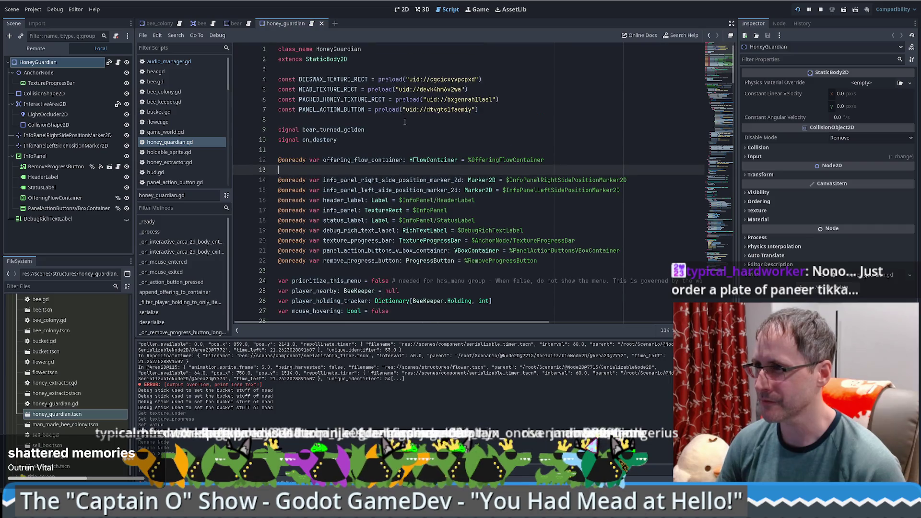
left_click(404, 120)
mouse_move(402, 98)
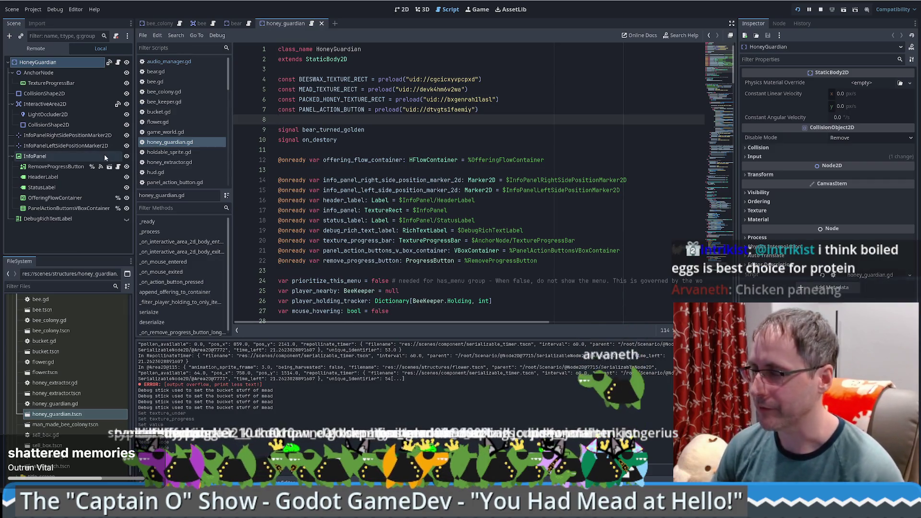
left_click(623, 151)
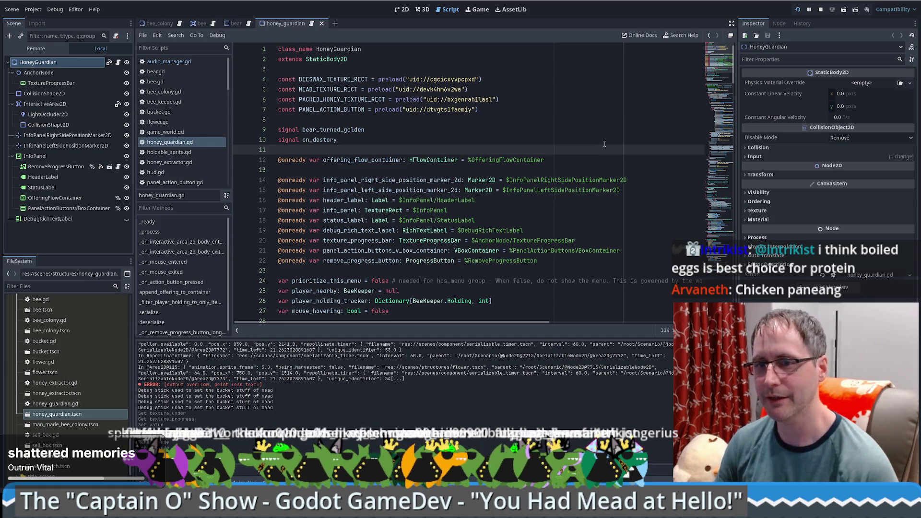
scroll(588, 200, "down", 2)
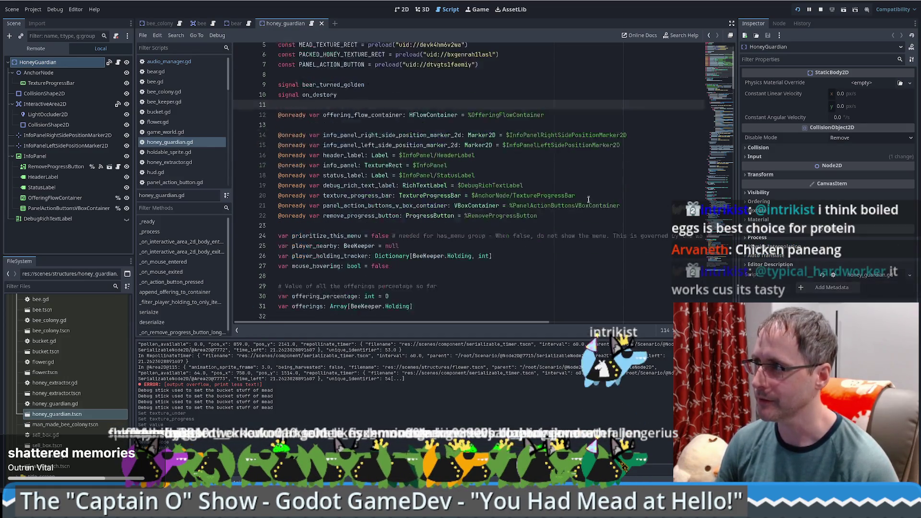
scroll(585, 198, "down", 6)
scroll(567, 195, "down", 3)
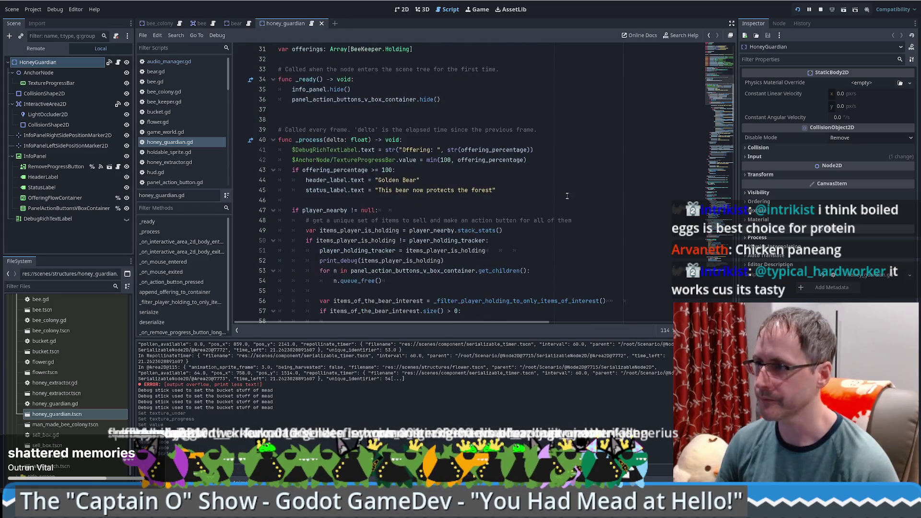
scroll(567, 196, "up", 10)
left_click(44, 62)
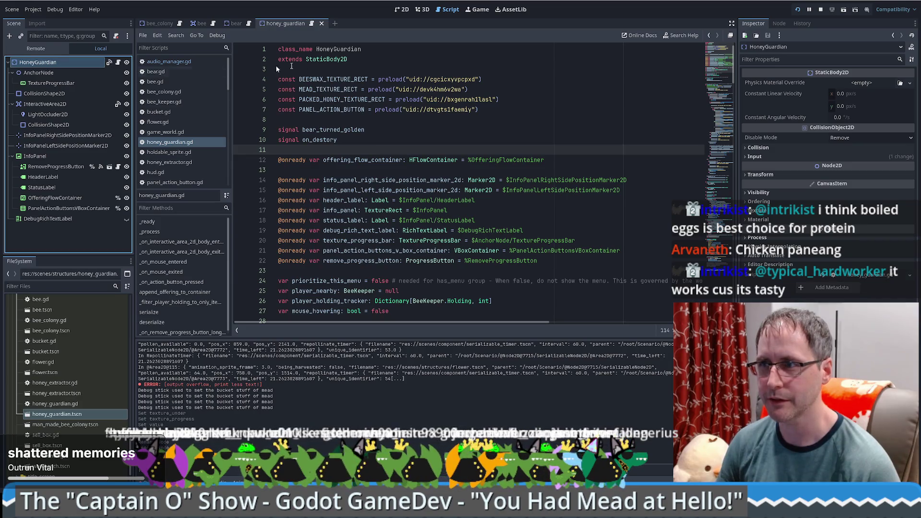
left_click(376, 46)
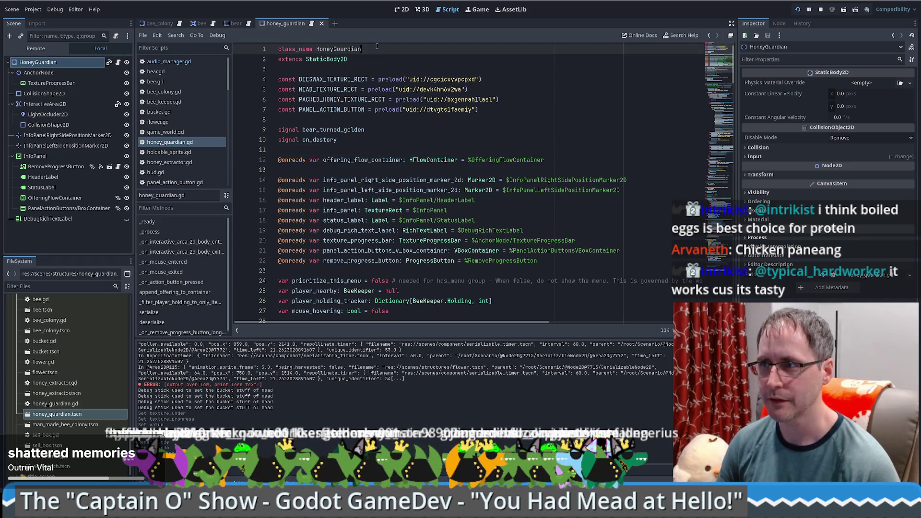
left_click(367, 68)
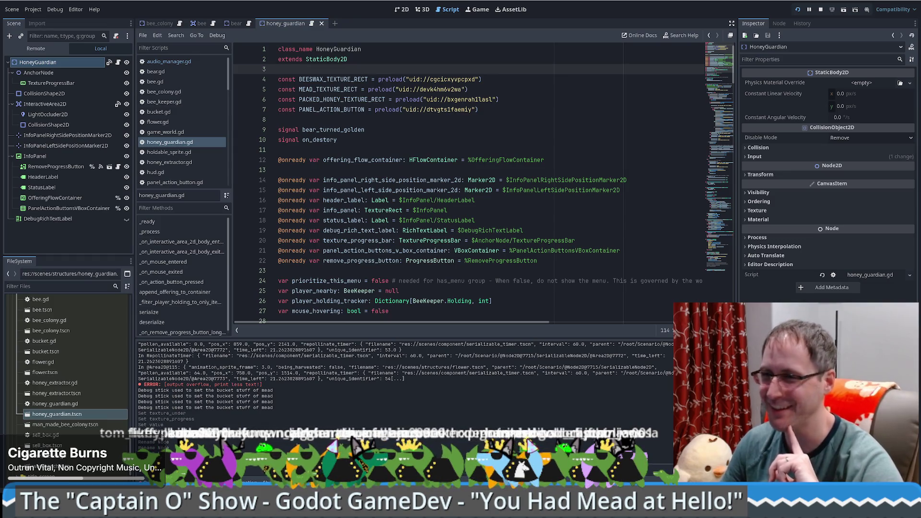
left_click(454, 135)
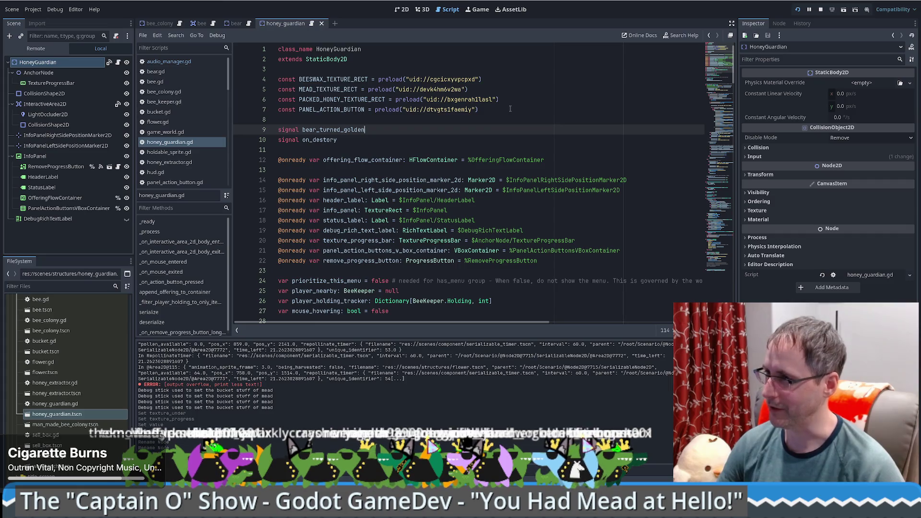
left_click(504, 112)
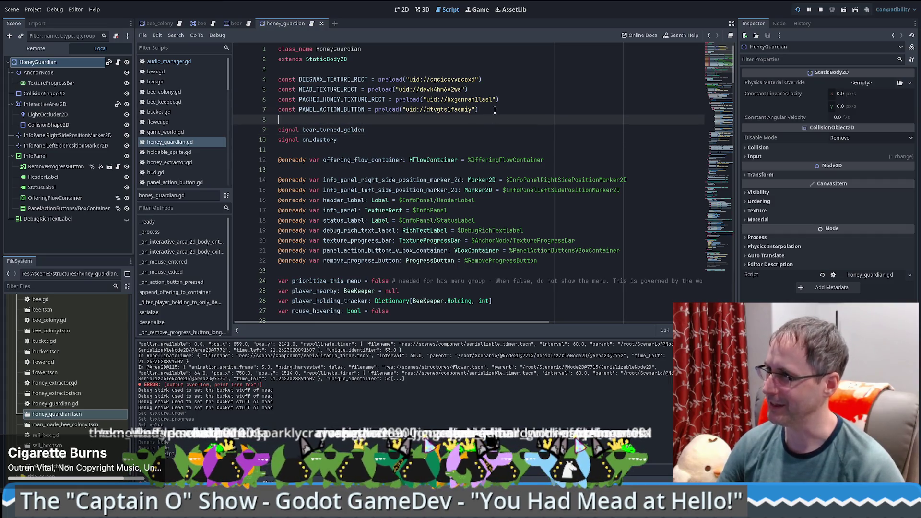
left_click(498, 74)
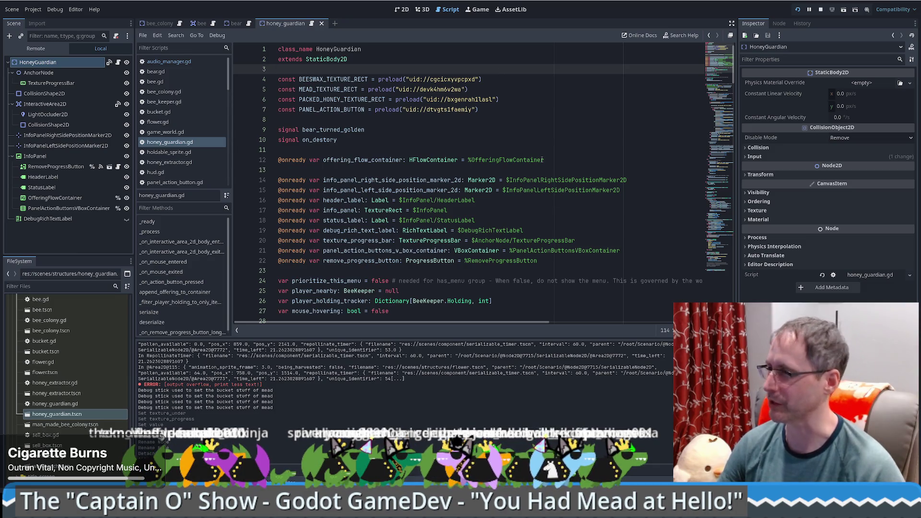
scroll(520, 139, "down", 1)
left_click(511, 118)
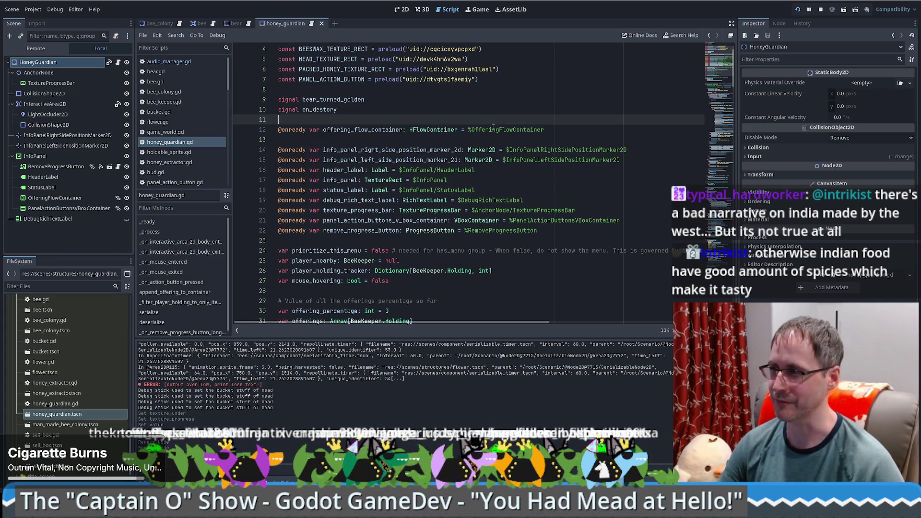
scroll(494, 125, "up", 1)
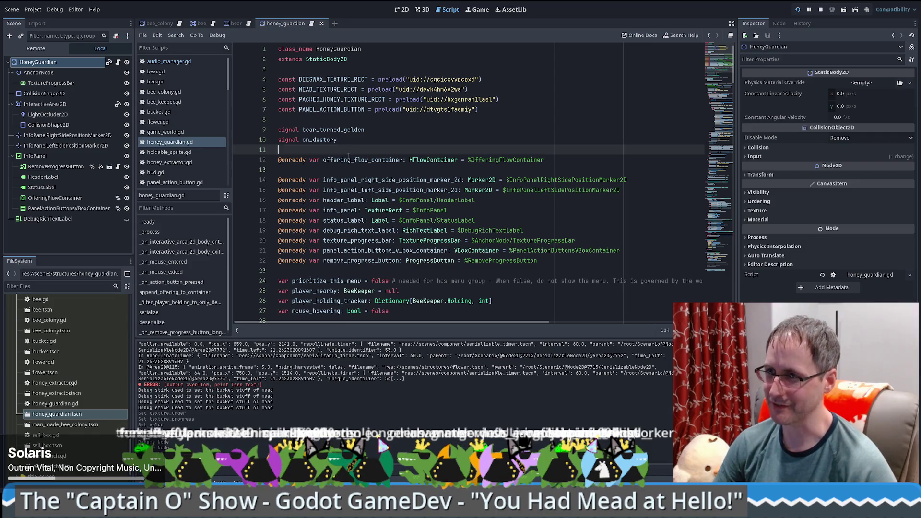
left_click(405, 122)
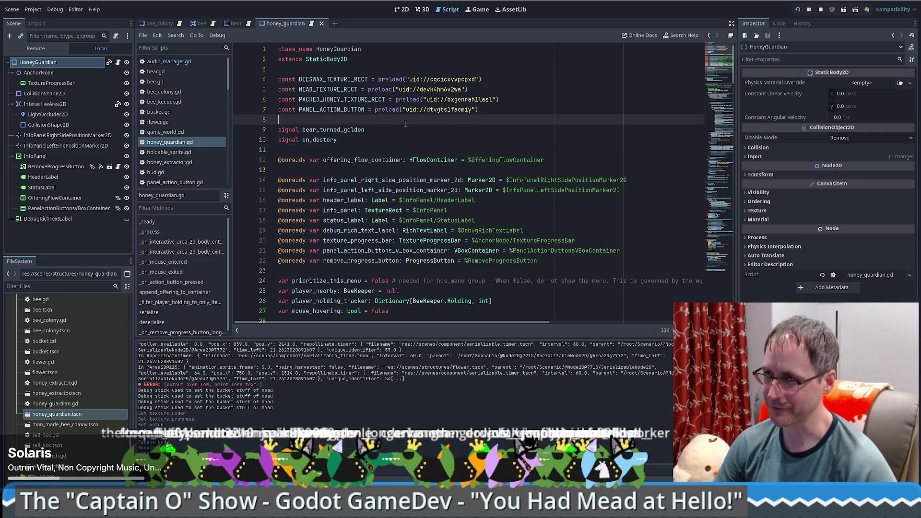
left_click(383, 140)
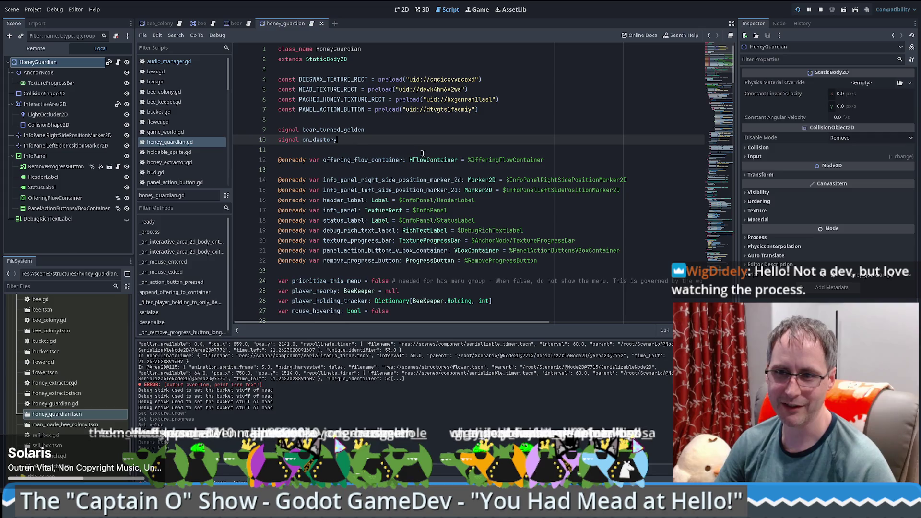
scroll(346, 148, "down", 2)
scroll(478, 198, "down", 2)
scroll(478, 198, "up", 2)
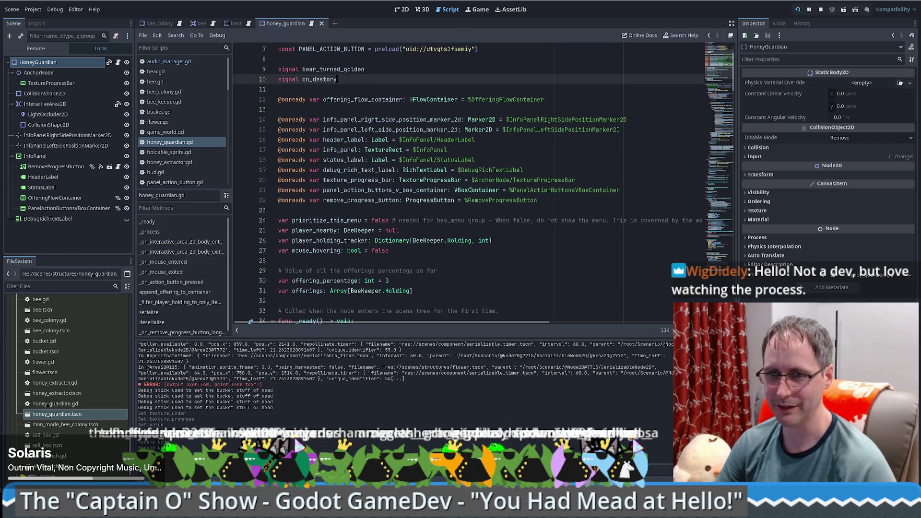
scroll(464, 120, "down", 2)
scroll(464, 120, "down", 6)
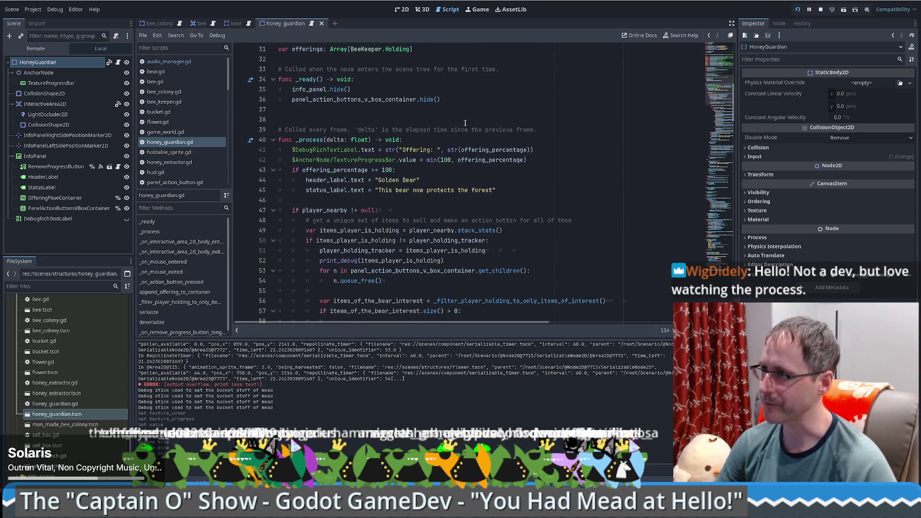
scroll(466, 131, "up", 10)
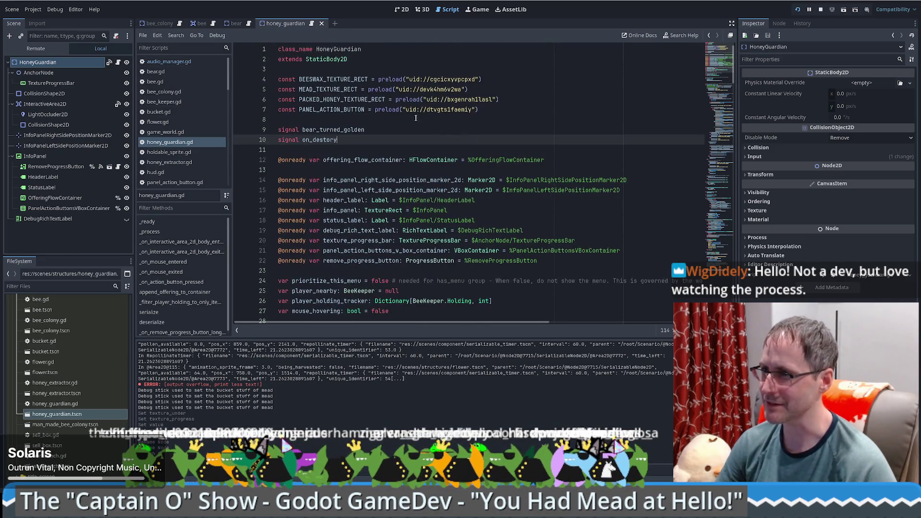
left_click(440, 120)
left_click_drag(447, 69, 498, 78)
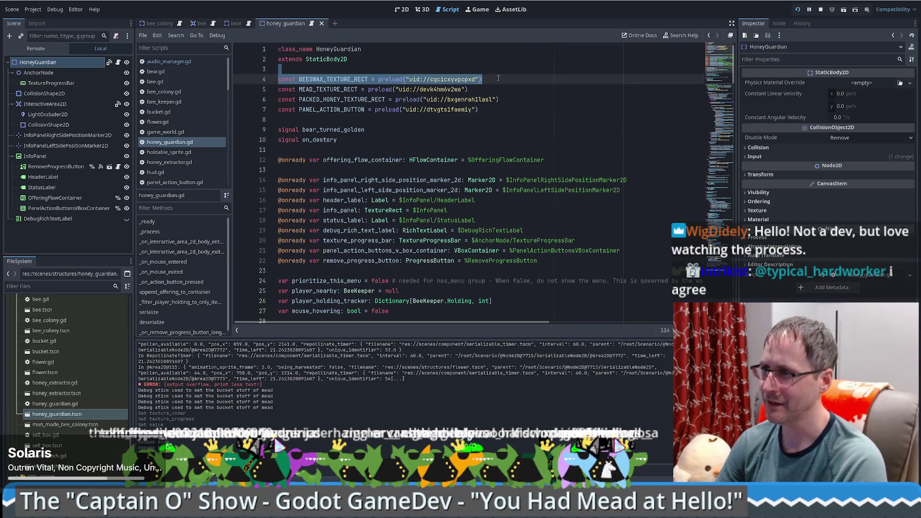
key("BackSpace")
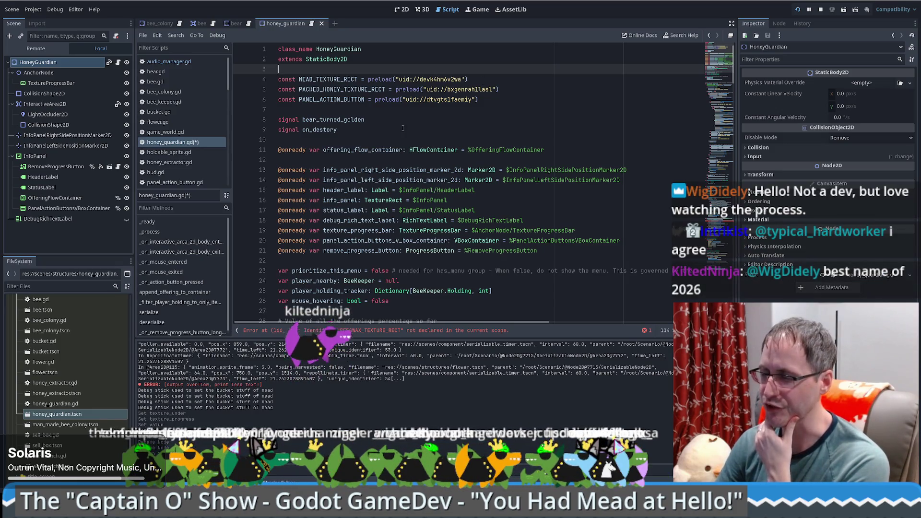
left_click(371, 111)
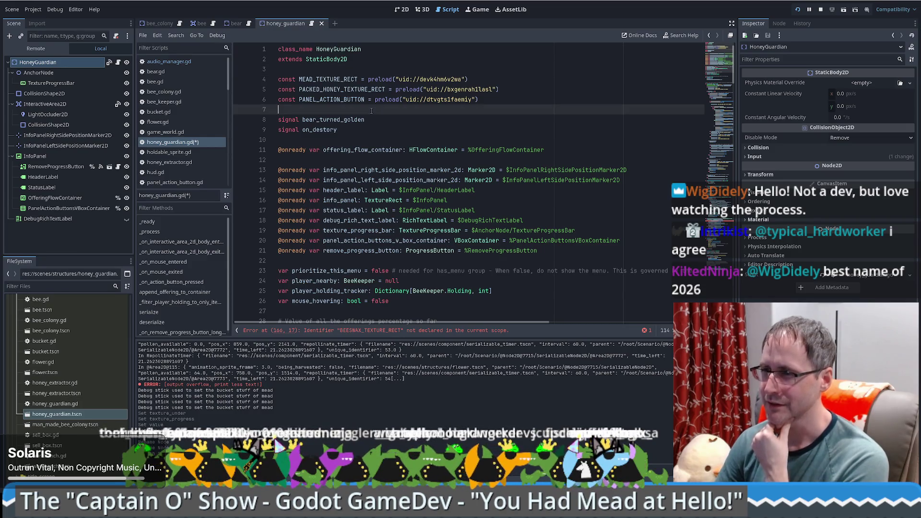
scroll(379, 118, "down", 1)
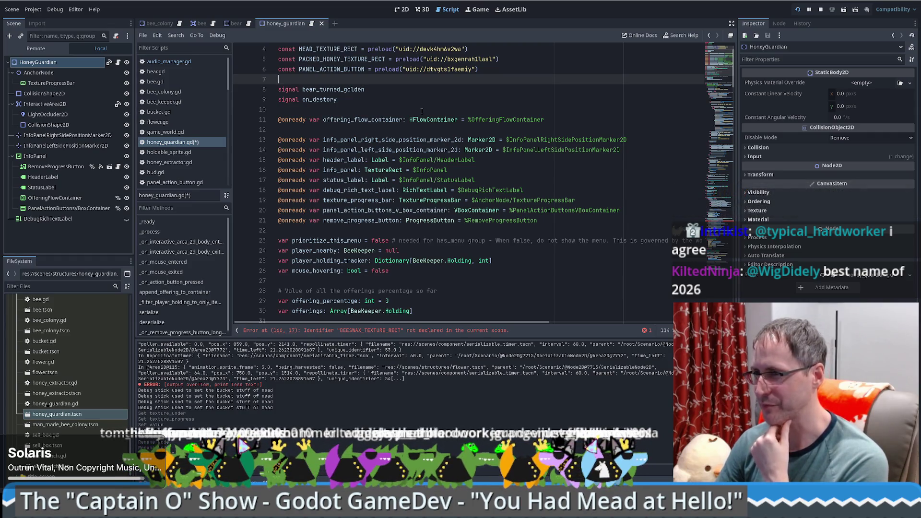
scroll(445, 111, "down", 1)
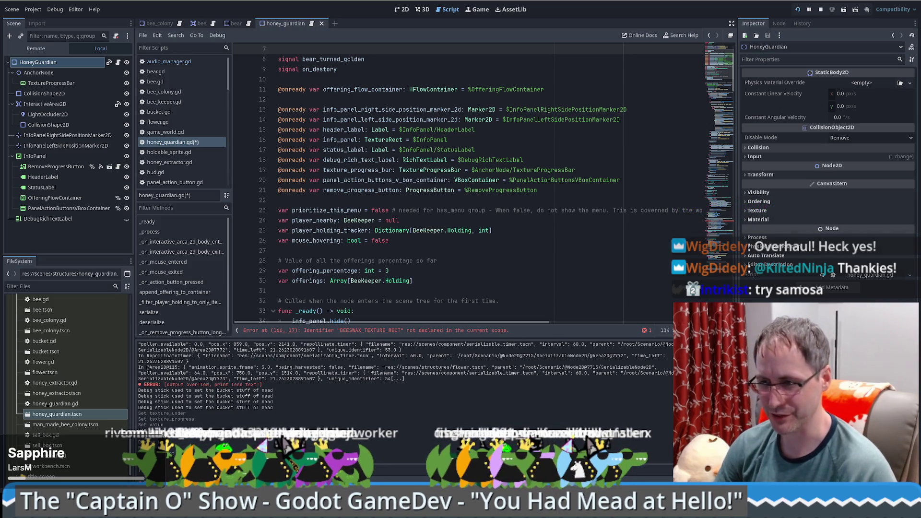
key("alt+Tab")
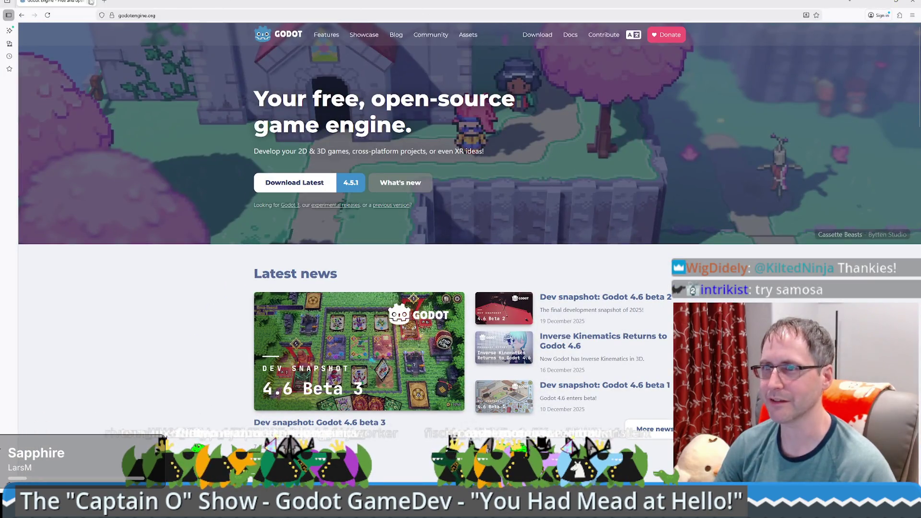
left_click(104, 2)
type("chole bhature")
key("Return")
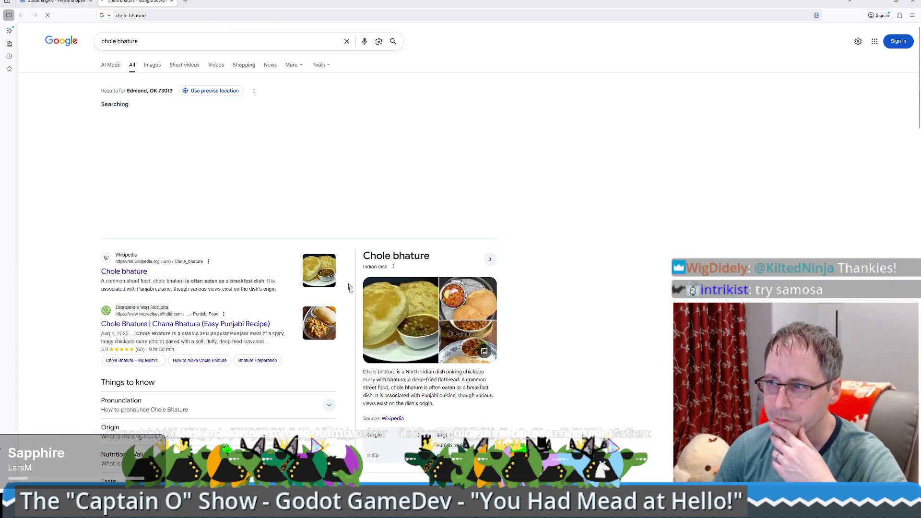
scroll(528, 312, "down", 3)
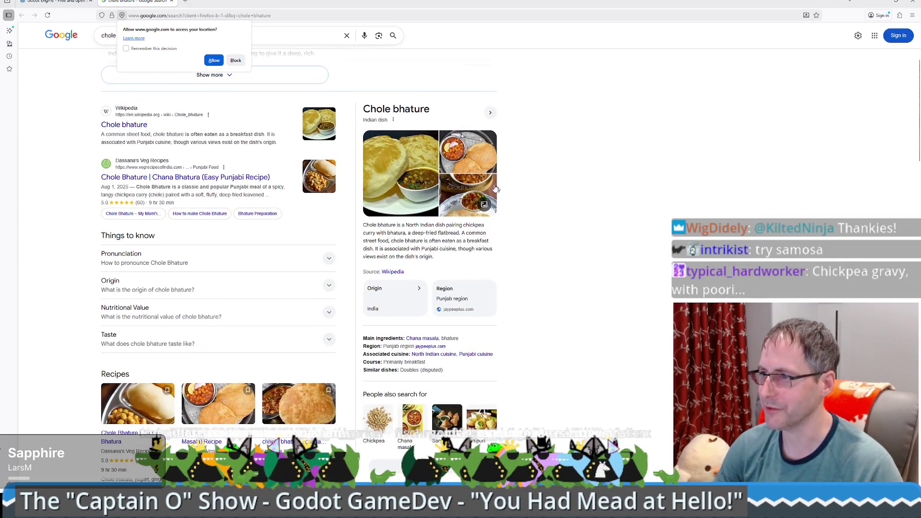
key("ctrl+plus")
key("ctrl+plus")
key("ctrl+0")
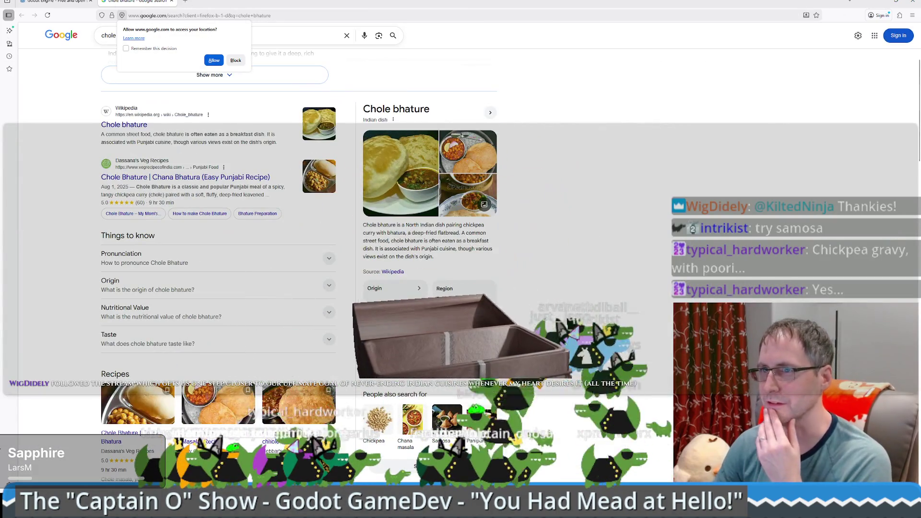
key("ctrl+w")
key("alt+Tab")
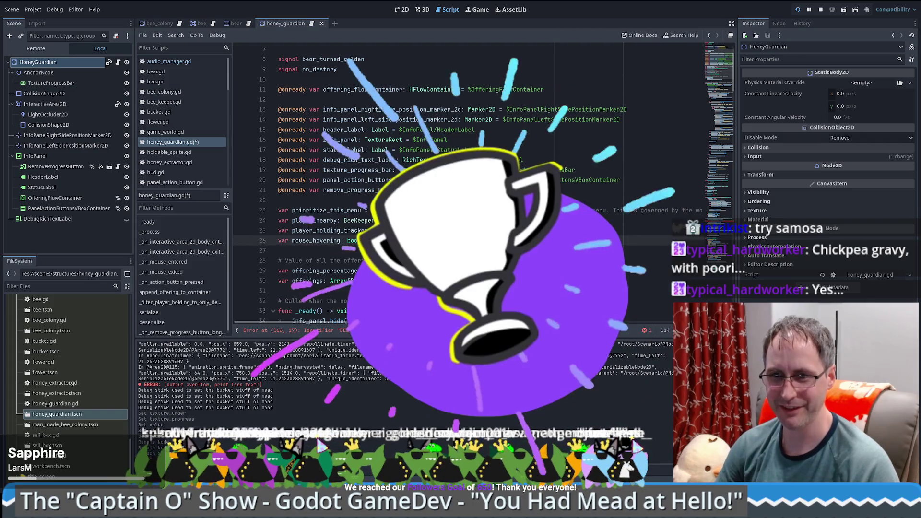
scroll(468, 182, "up", 2)
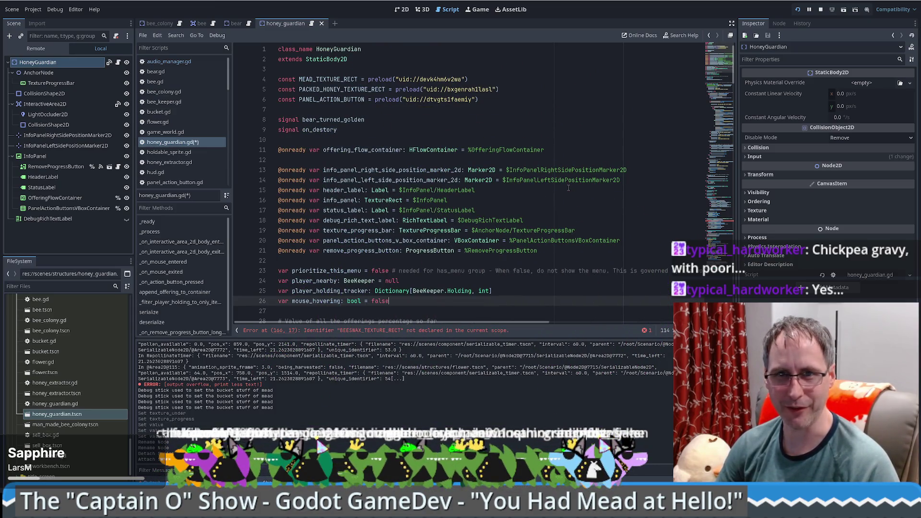
scroll(596, 127, "down", 1)
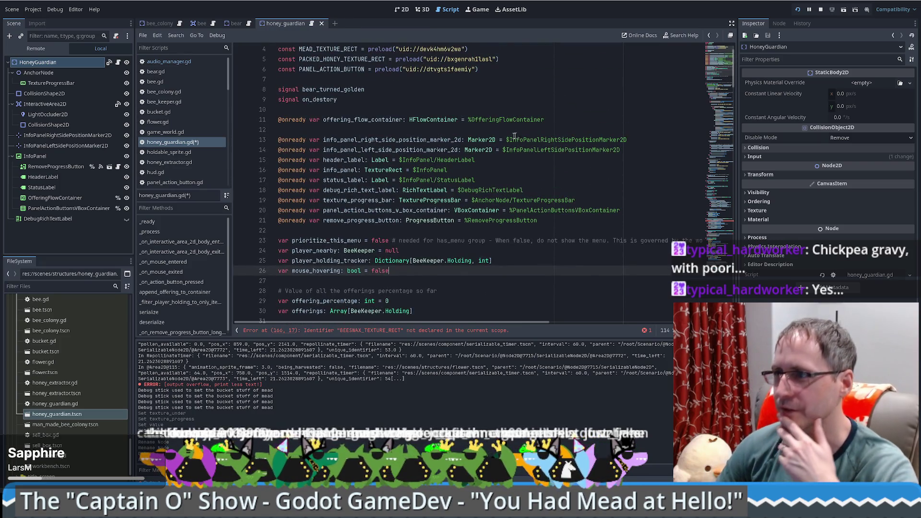
left_click(536, 177)
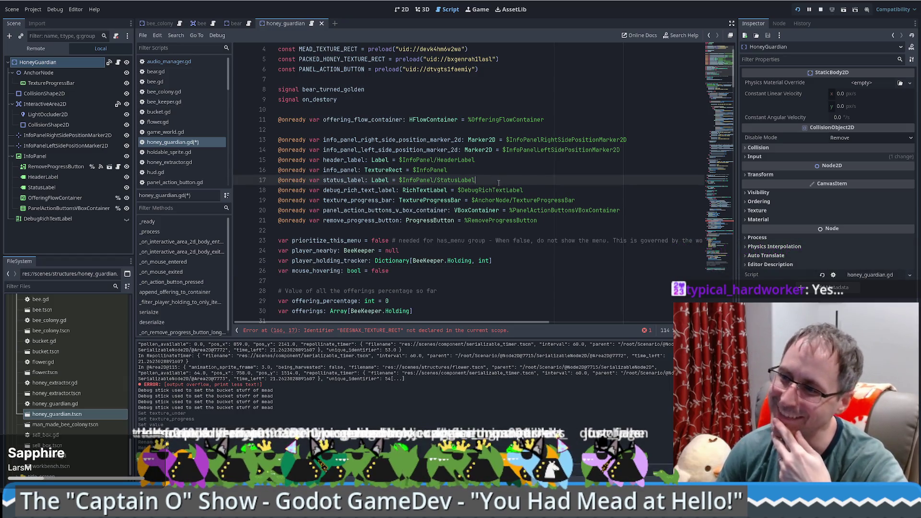
scroll(498, 183, "down", 3)
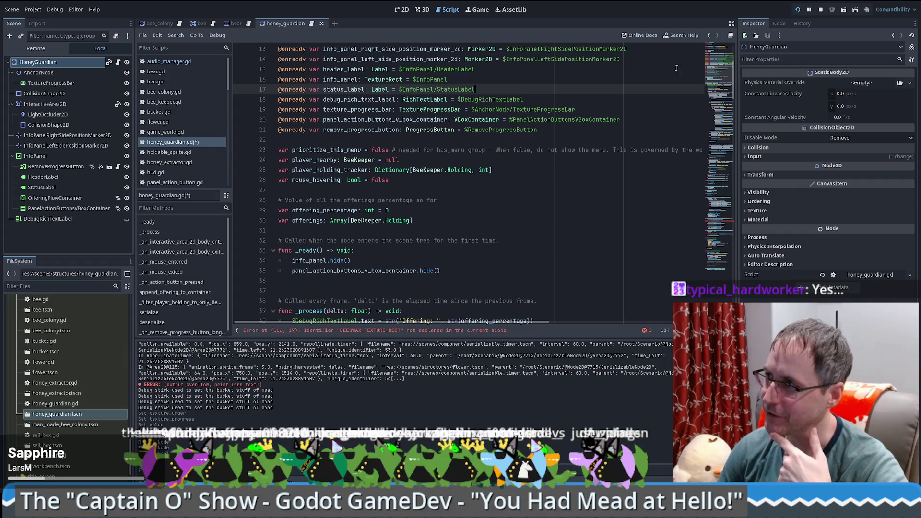
scroll(720, 65, "up", 4)
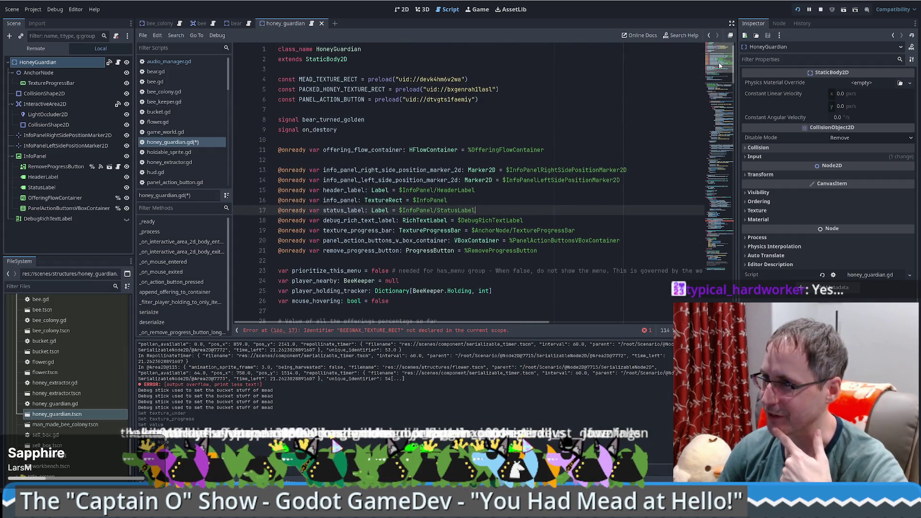
scroll(634, 157, "down", 5)
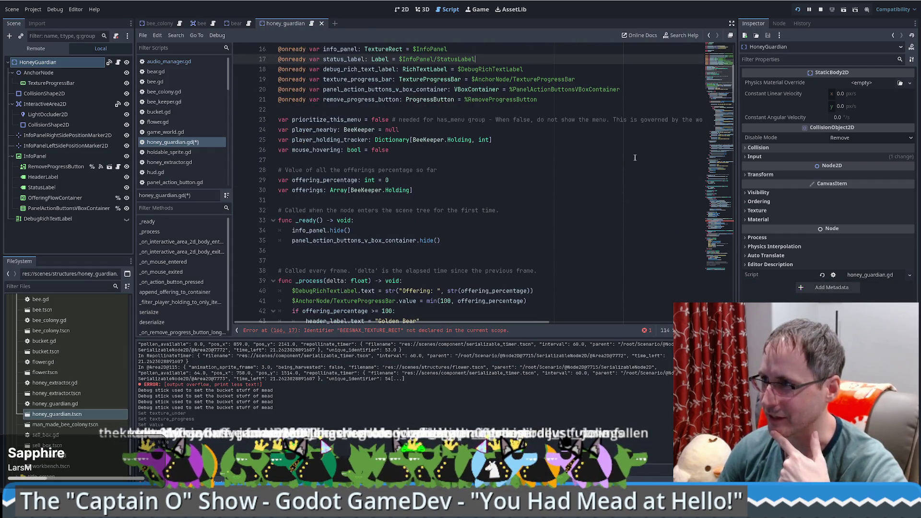
scroll(634, 157, "up", 5)
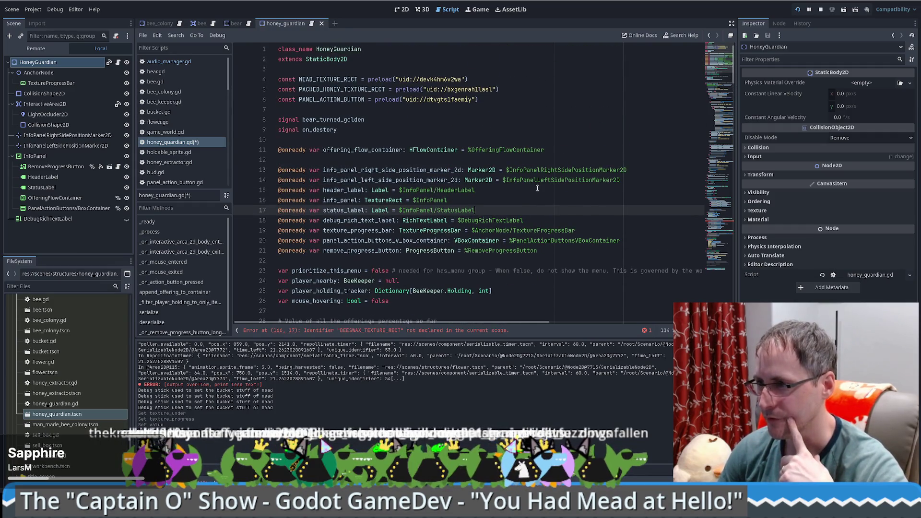
scroll(493, 132, "down", 6)
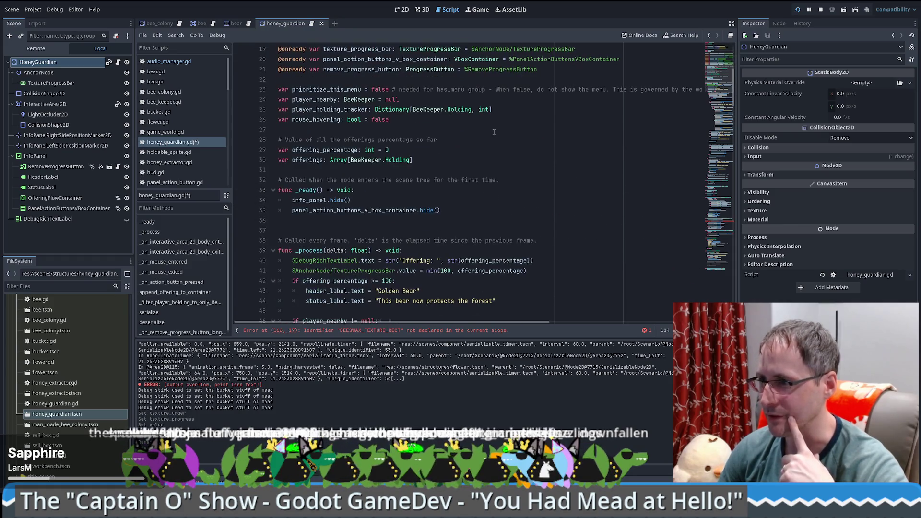
scroll(398, 58, "up", 6)
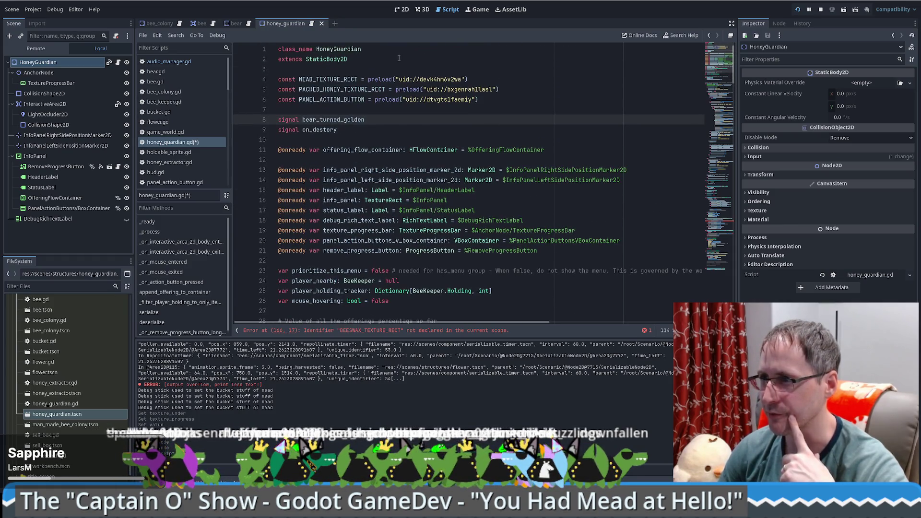
scroll(374, 108, "down", 1)
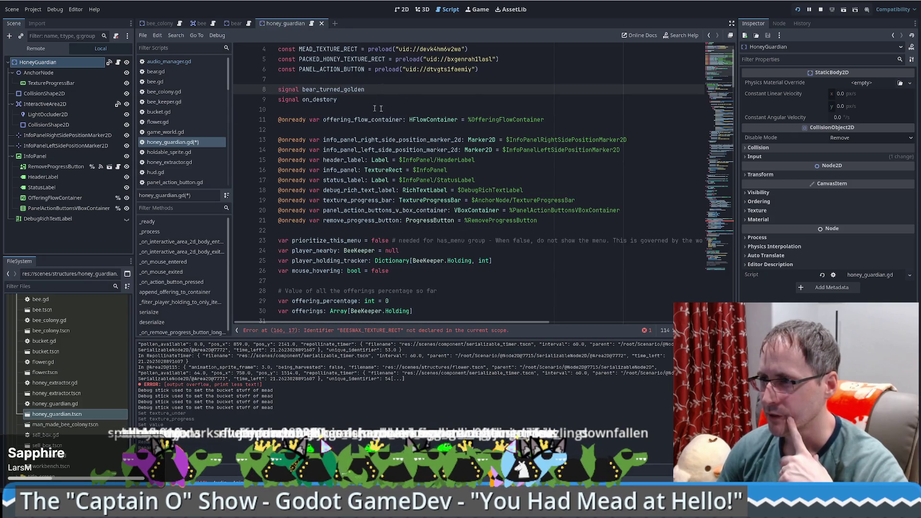
scroll(432, 129, "down", 8)
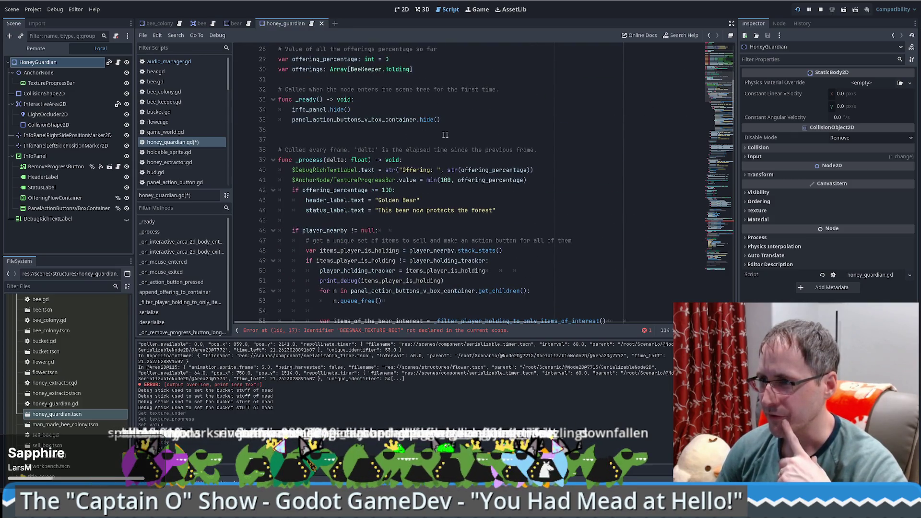
scroll(503, 201, "up", 9)
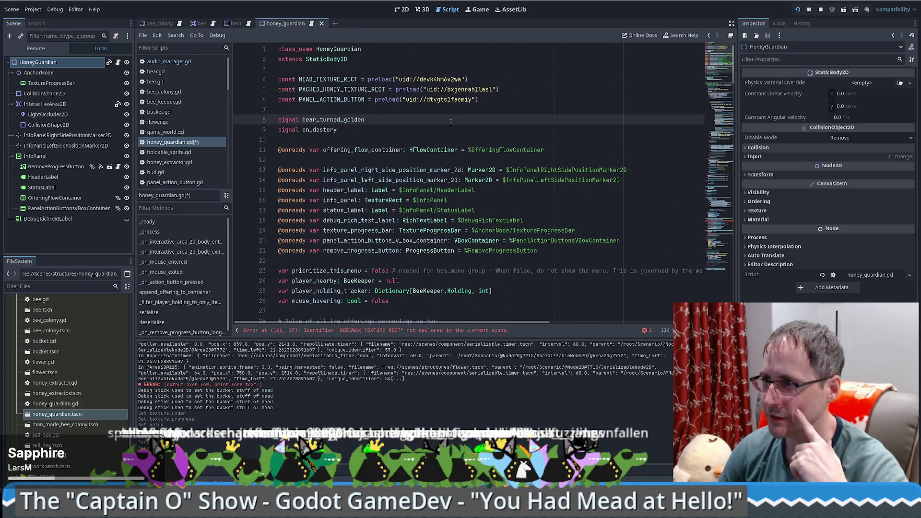
- Remove 'bear_' from the line 8 signal so it reads turned_golden
left_click_drag(303, 119, 316, 120)
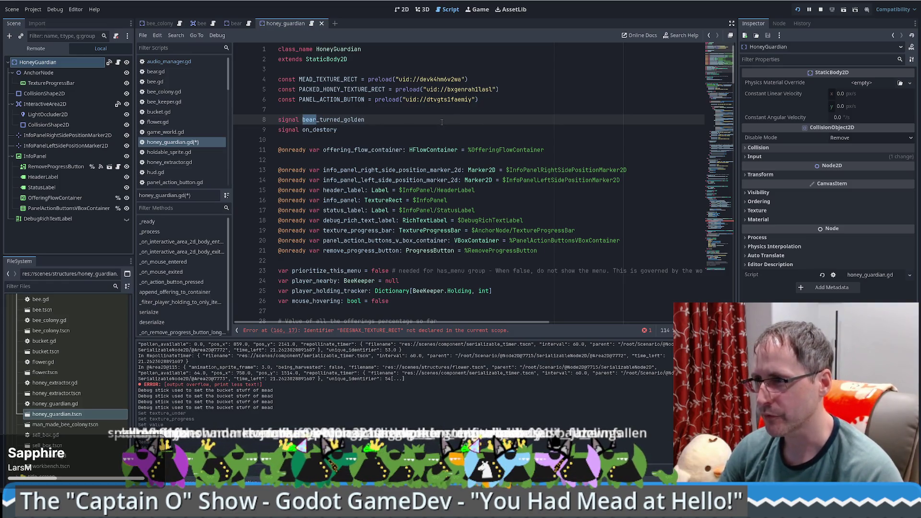
key("BackSpace")
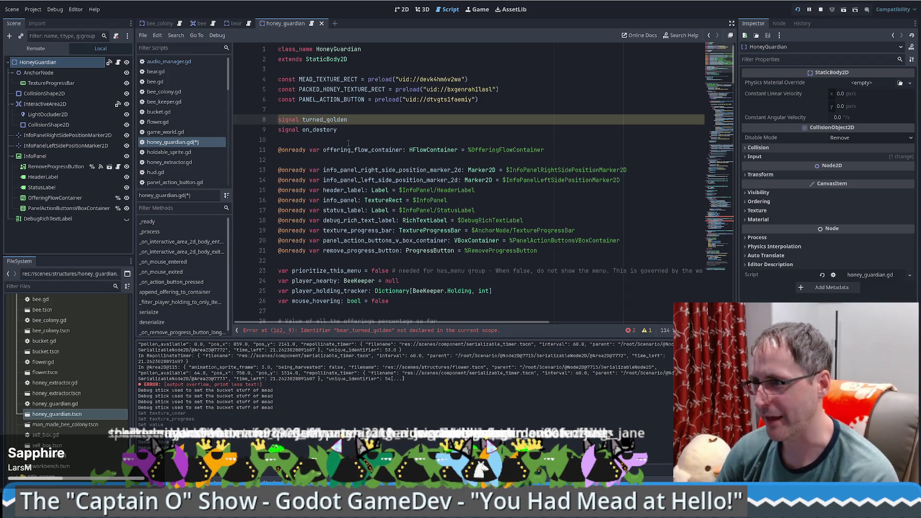
scroll(348, 143, "down", 1)
left_click(388, 121)
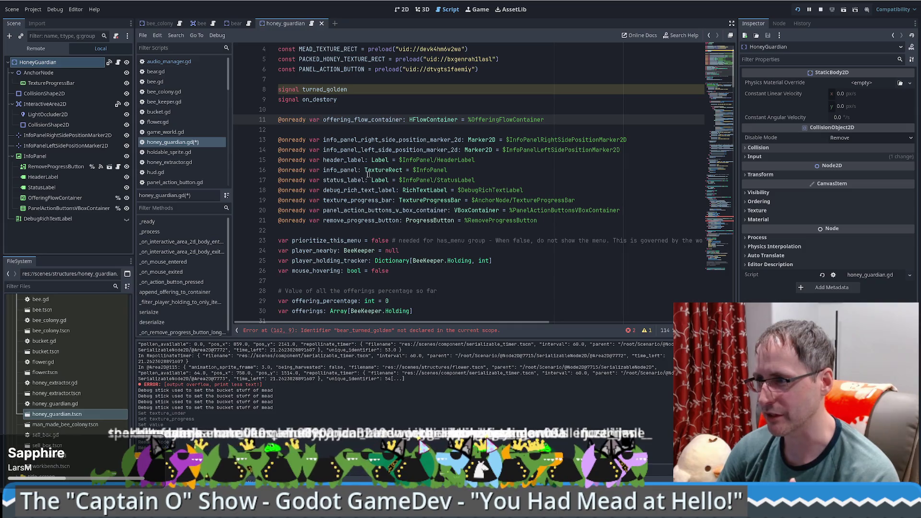
scroll(530, 191, "down", 3)
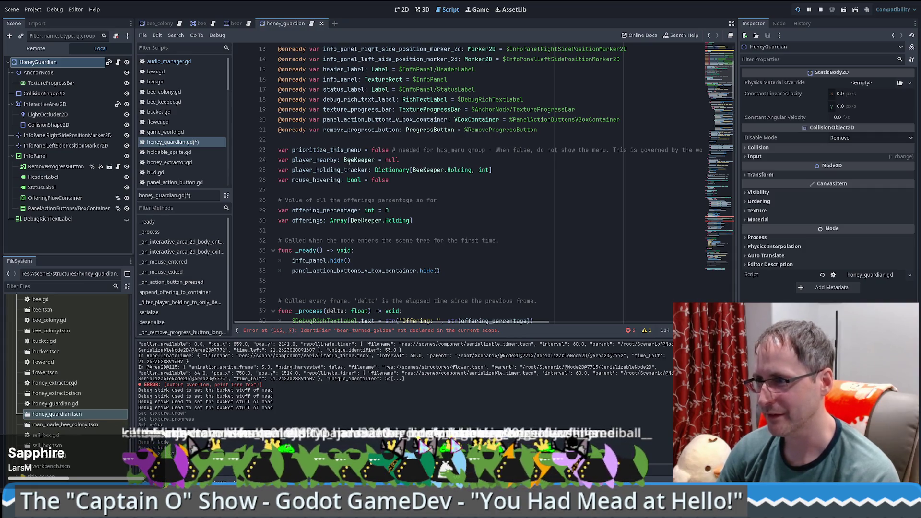
left_click(427, 159)
scroll(296, 143, "down", 1)
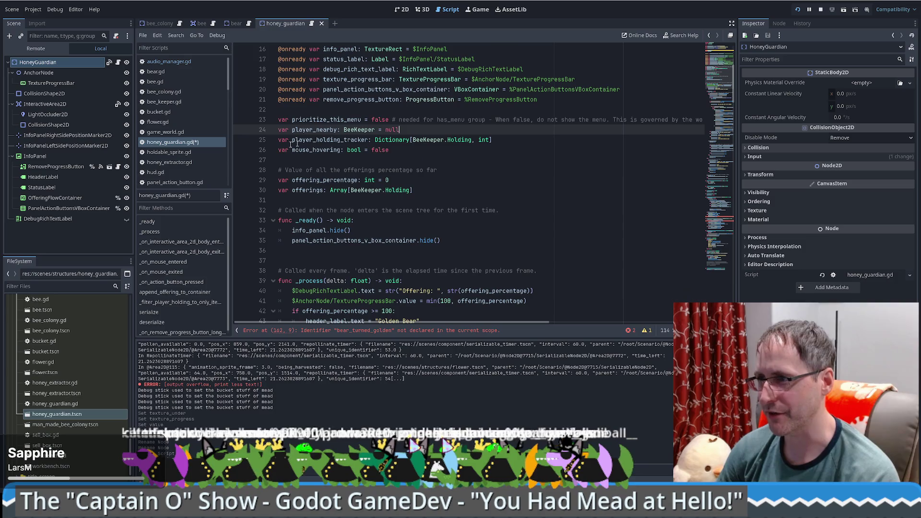
scroll(336, 153, "down", 1)
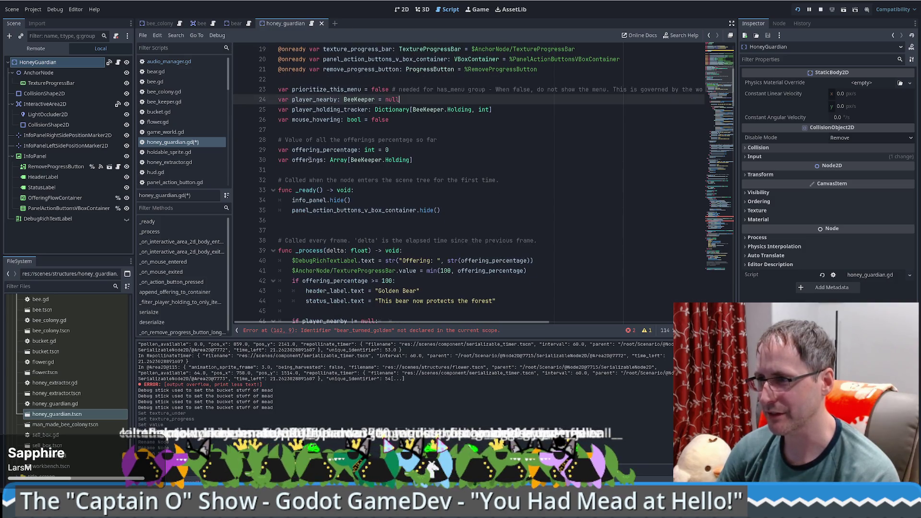
scroll(327, 164, "down", 2)
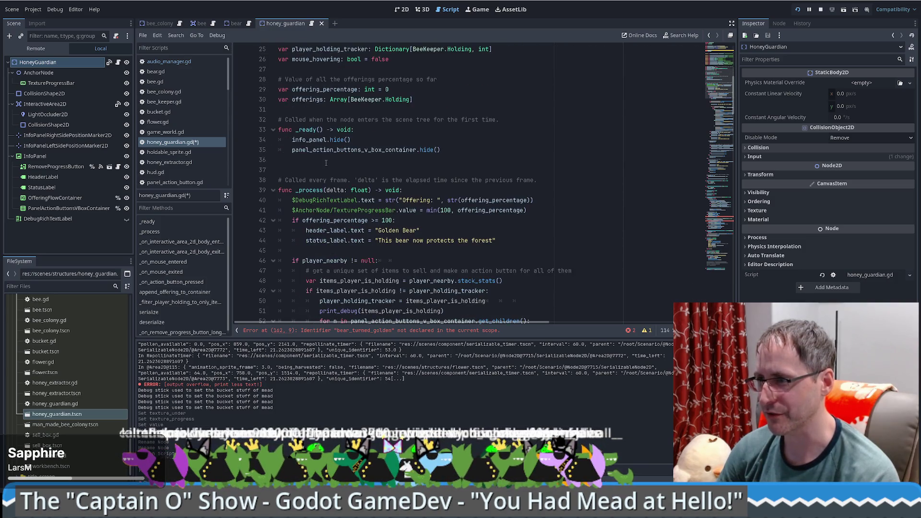
scroll(415, 173, "down", 3)
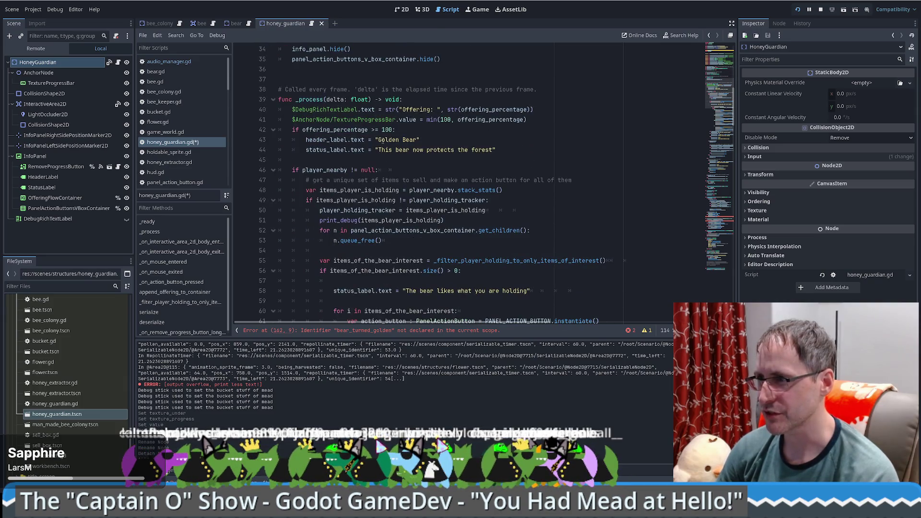
double_click(409, 139)
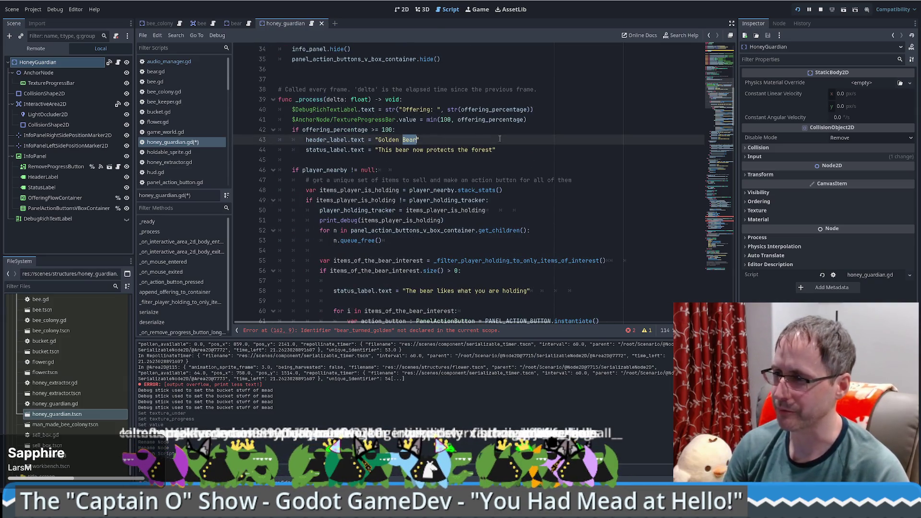
- Finish the 'Golden Honey Guardian' label and set the line 44 status to 'The Honey Guardian is Pleased'
type("Honey")
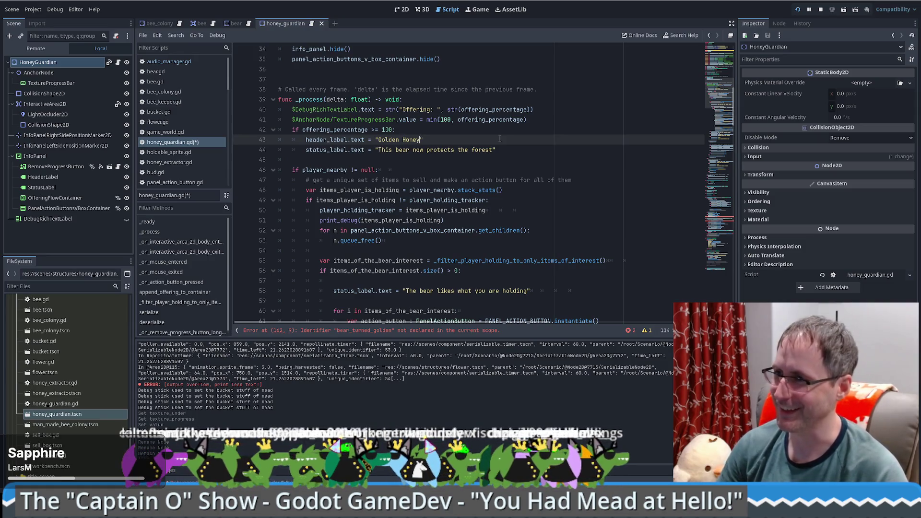
type(" Guardian")
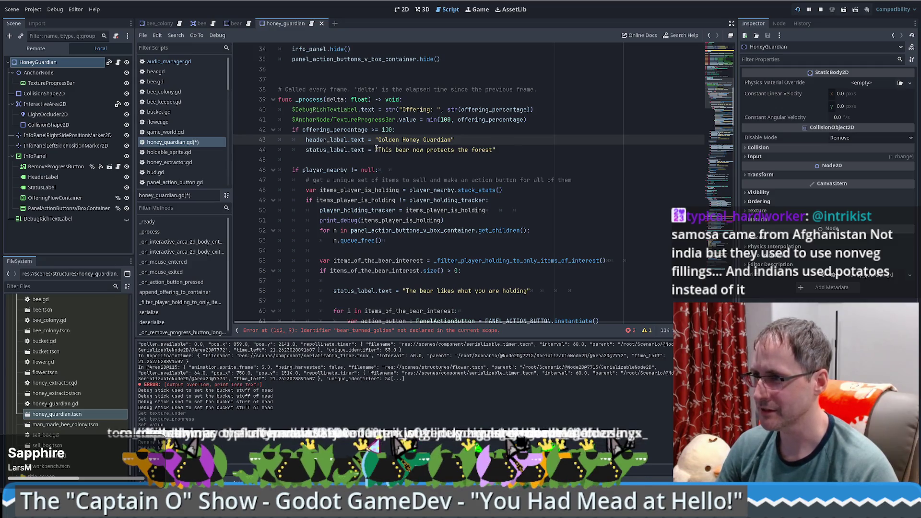
left_click_drag(376, 149, 498, 150)
type("The")
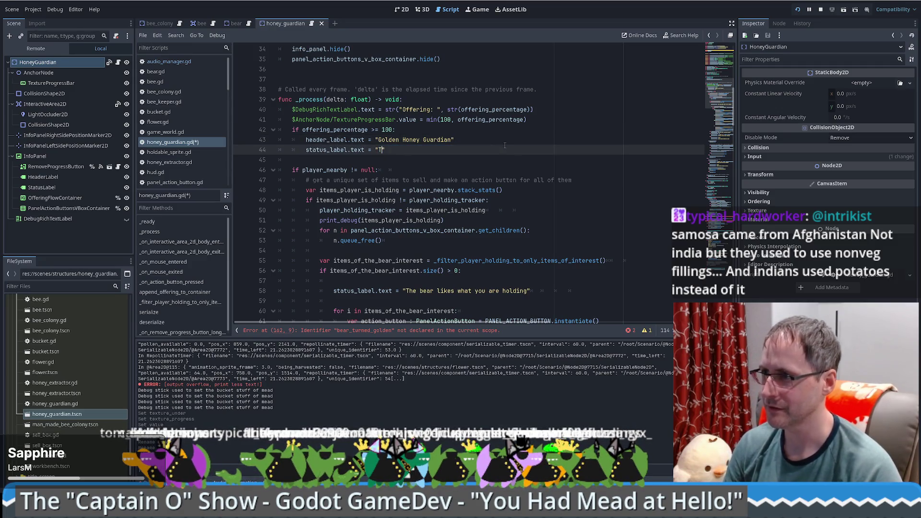
type(" Honey Gua")
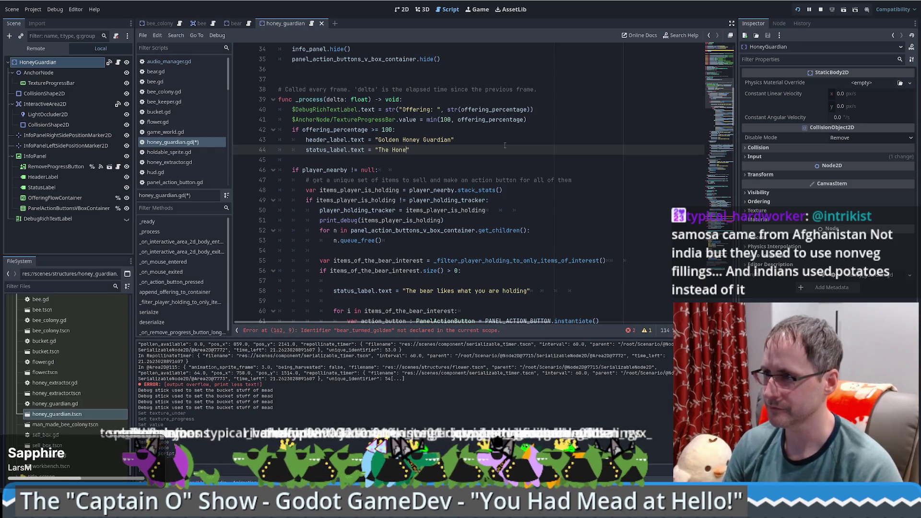
type("rdian is Pleased")
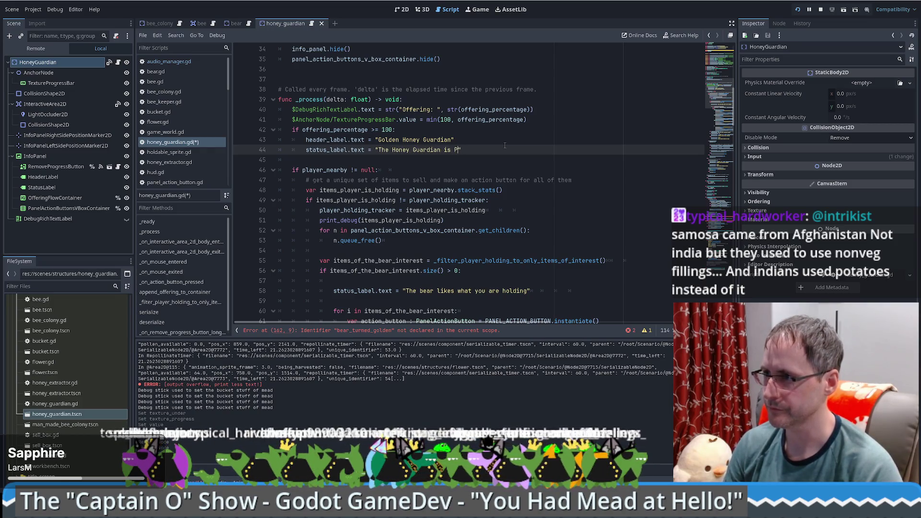
key("End")
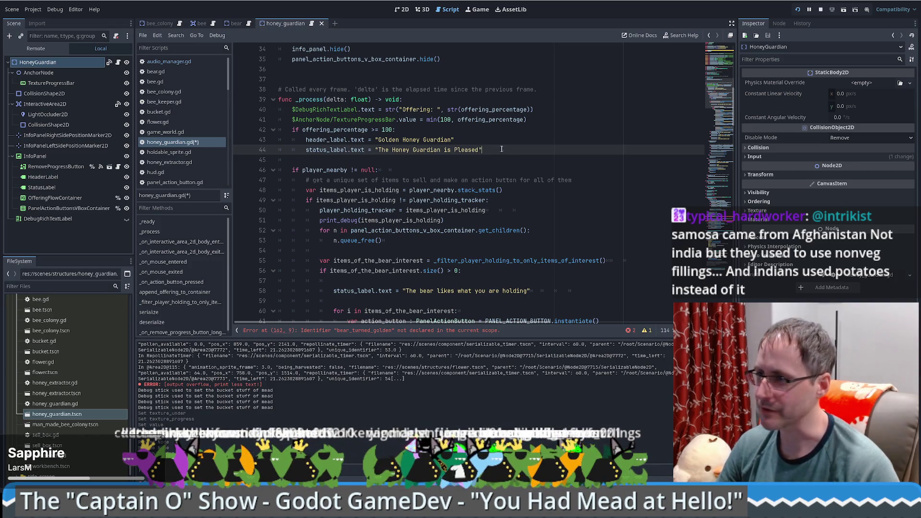
scroll(501, 144, "down", 1)
left_click(499, 91)
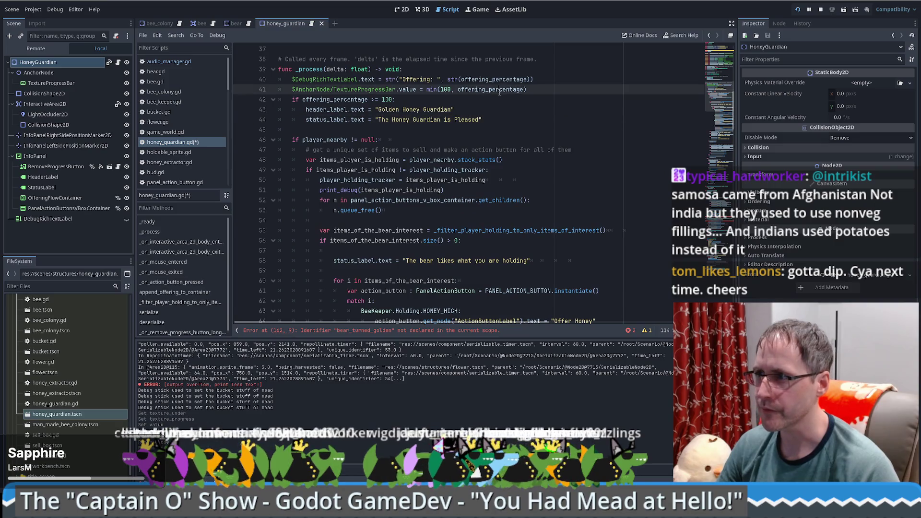
- Browse the _process code, then jump to stack_stats' definition at the top of bee_keeper.gd
left_click(522, 102)
scroll(530, 100, "up", 2)
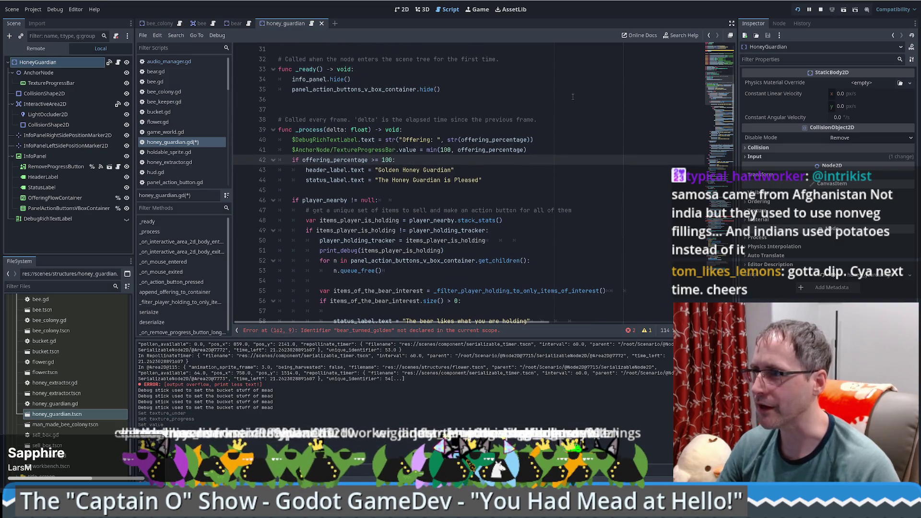
scroll(417, 138, "down", 3)
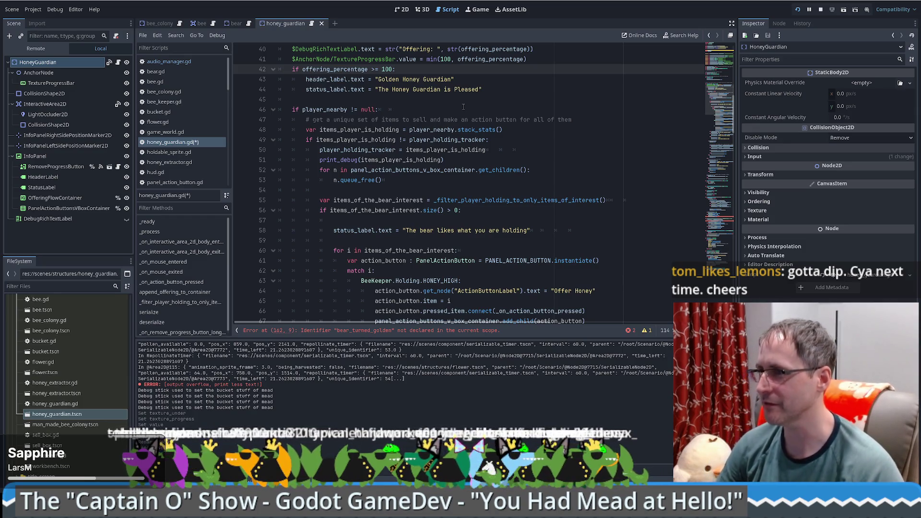
left_click(535, 152)
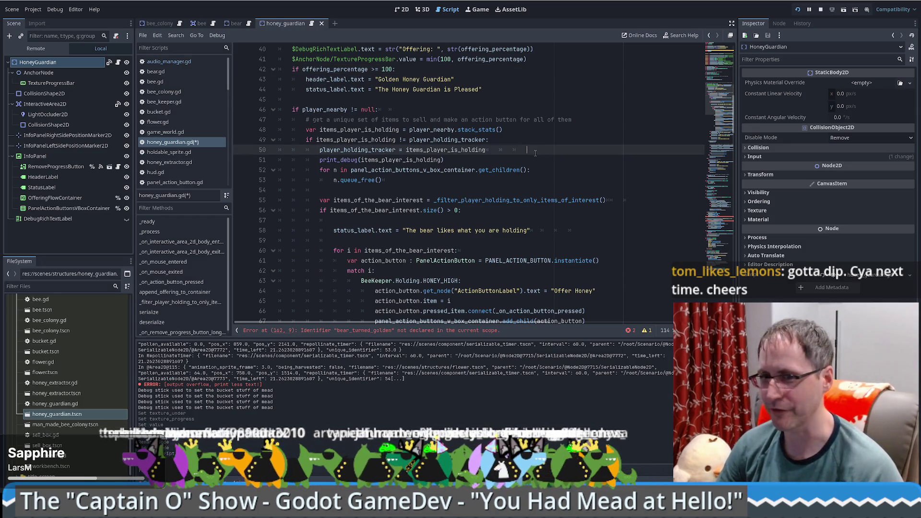
scroll(520, 153, "down", 2)
scroll(528, 150, "up", 4)
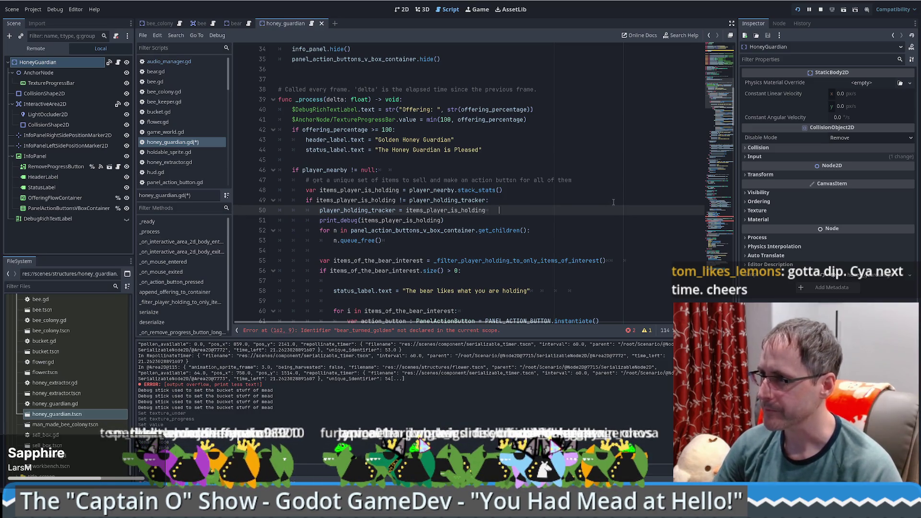
scroll(613, 201, "down", 3)
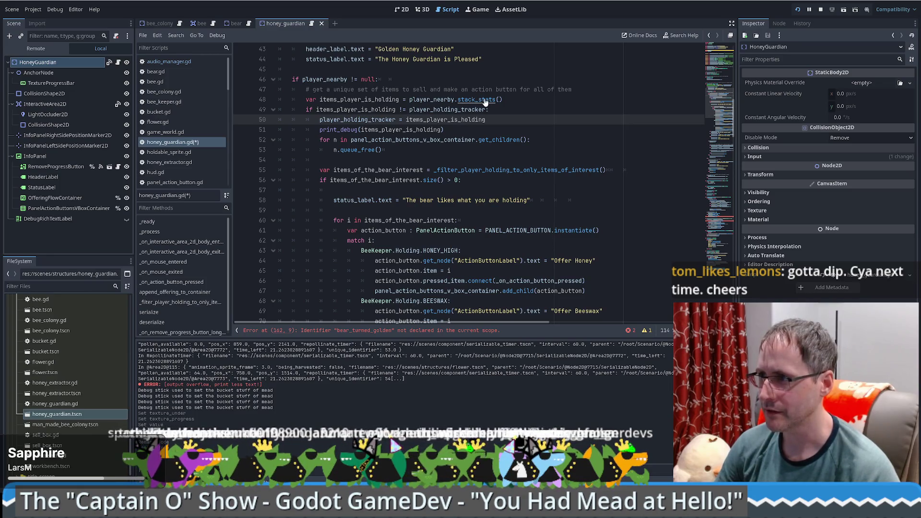
left_click(485, 101, "ctrl")
key("ctrl+Home")
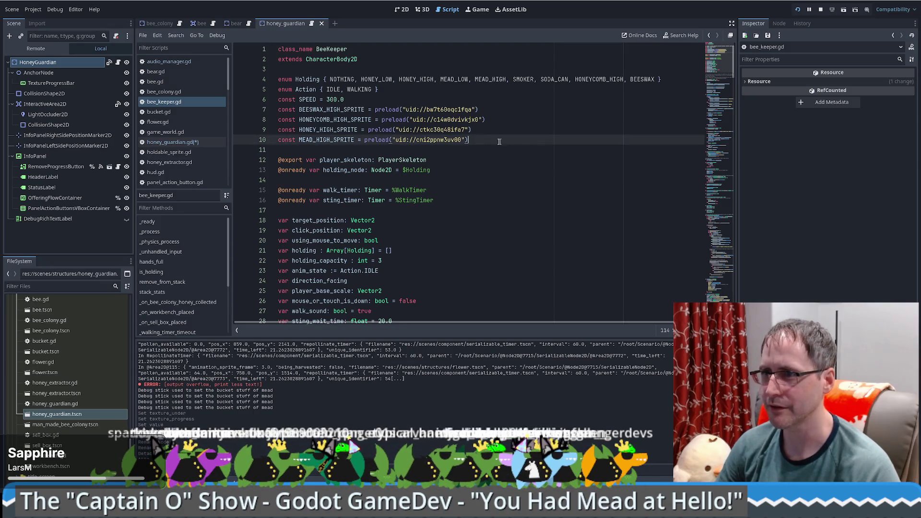
- Go back from bee_keeper.gd to honey_guardian.gd
key("alt+Left")
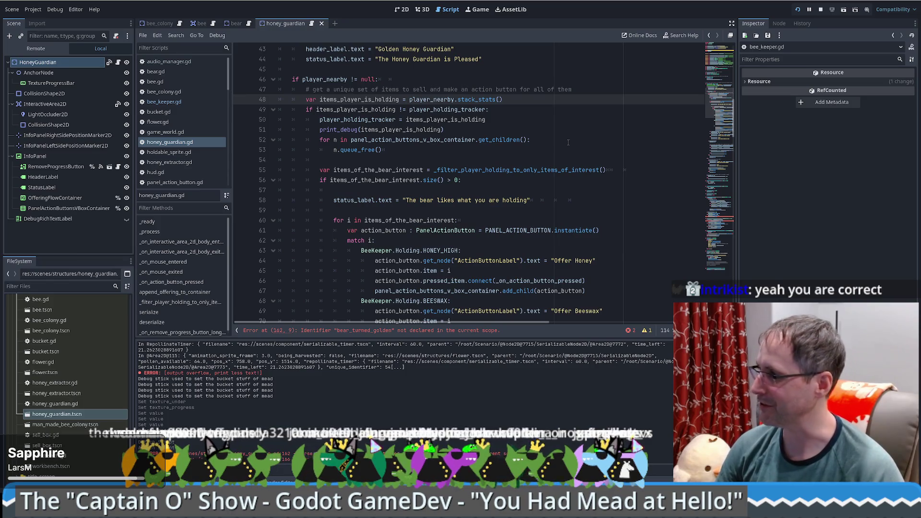
- Replace 'bear' with 'guardian' in the line 58 status text, then open _filter_player_holding_to_only_items_of_interest
left_click(565, 189)
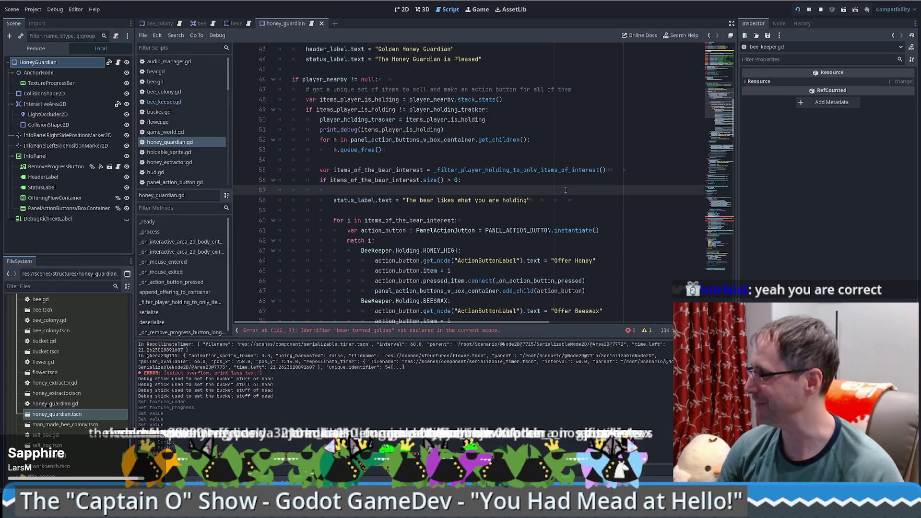
scroll(566, 190, "down", 1)
left_click(564, 190)
left_click(502, 181)
scroll(501, 181, "down", 2)
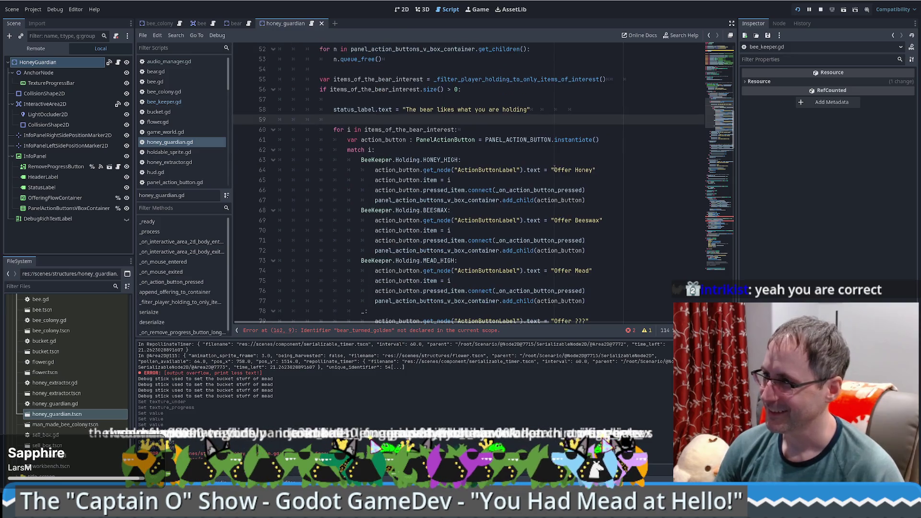
scroll(604, 158, "up", 2)
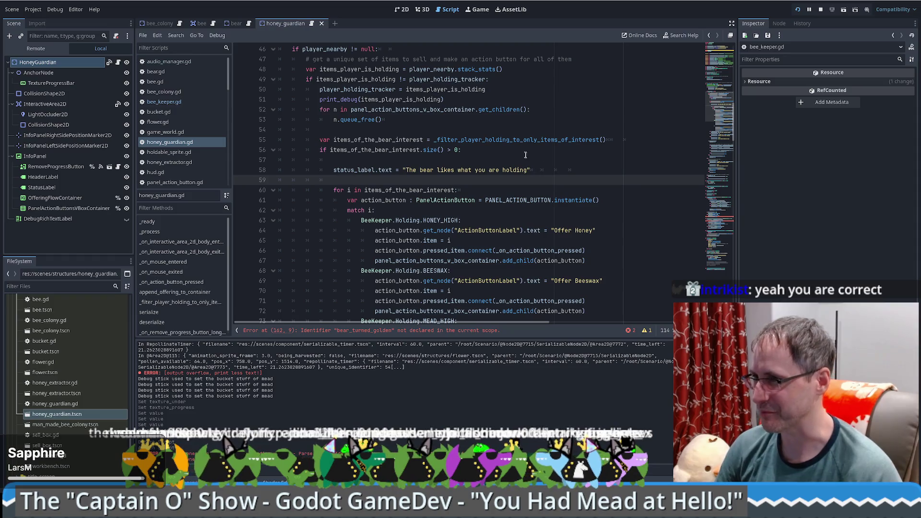
scroll(419, 169, "up", 1)
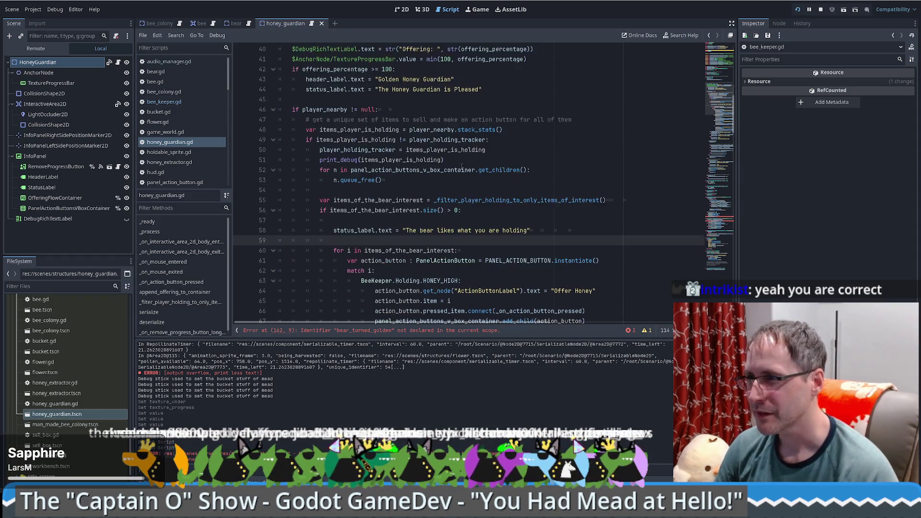
left_click(539, 170)
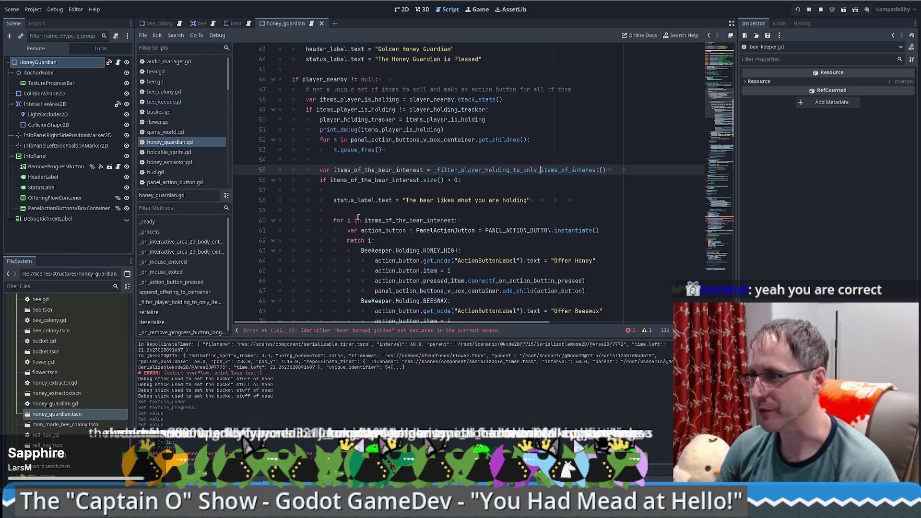
double_click(425, 200)
type("guardian")
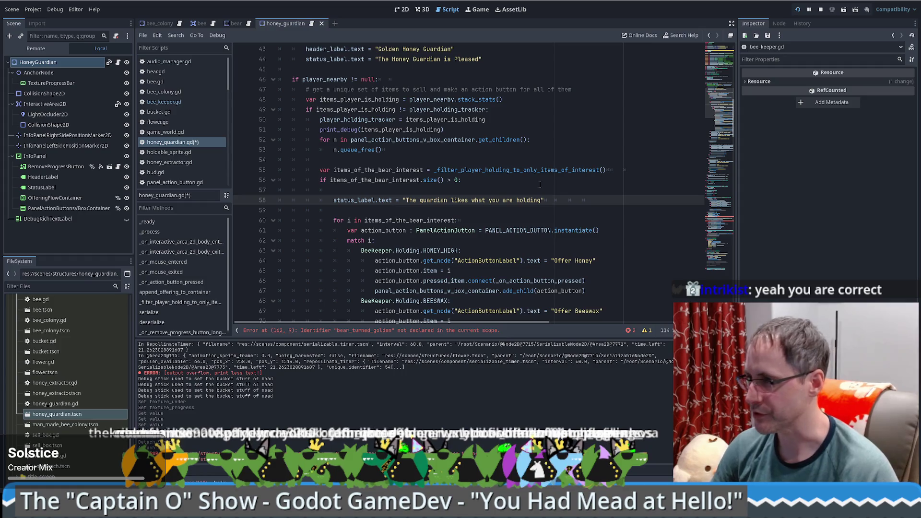
left_click(521, 170, "ctrl")
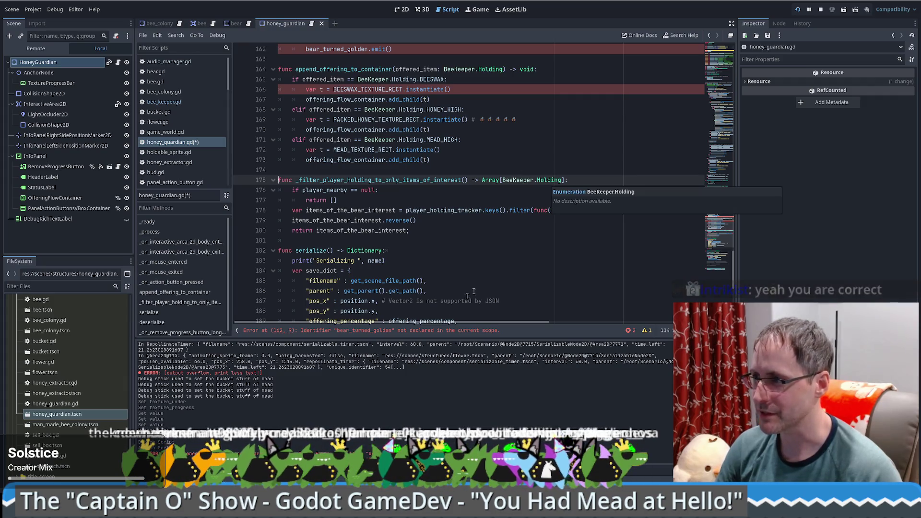
- Delete the BEESWAX condition from the filter on line 178, save, and return to line 55
left_click_drag(460, 322, 618, 322)
left_click(490, 210)
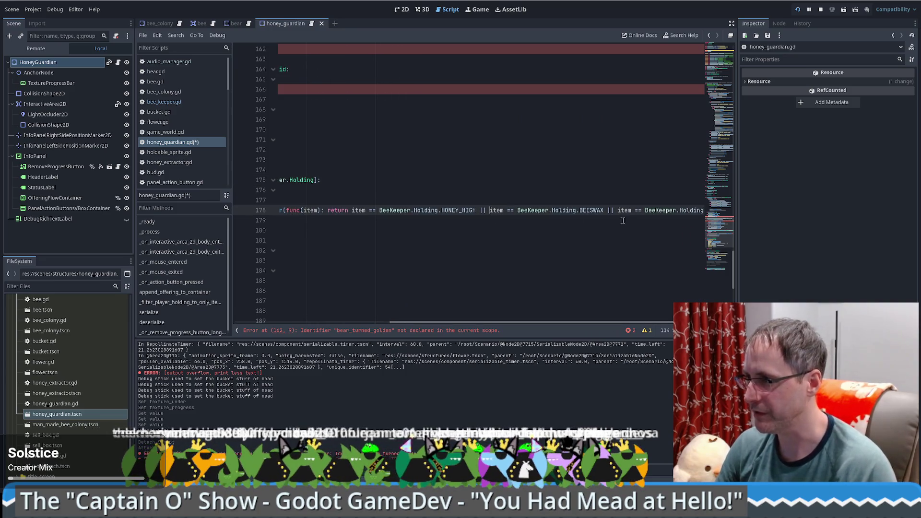
left_click(610, 210, "shift")
key("BackSpace")
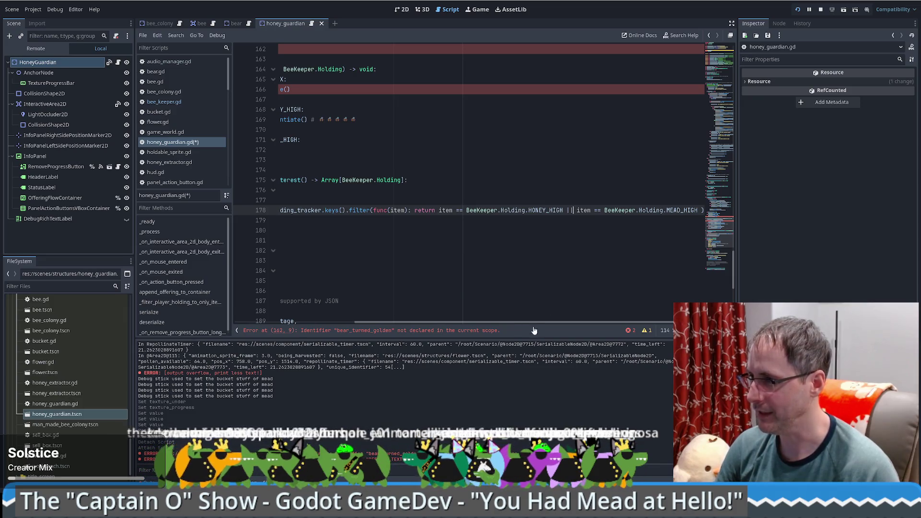
left_click_drag(577, 323, 363, 313)
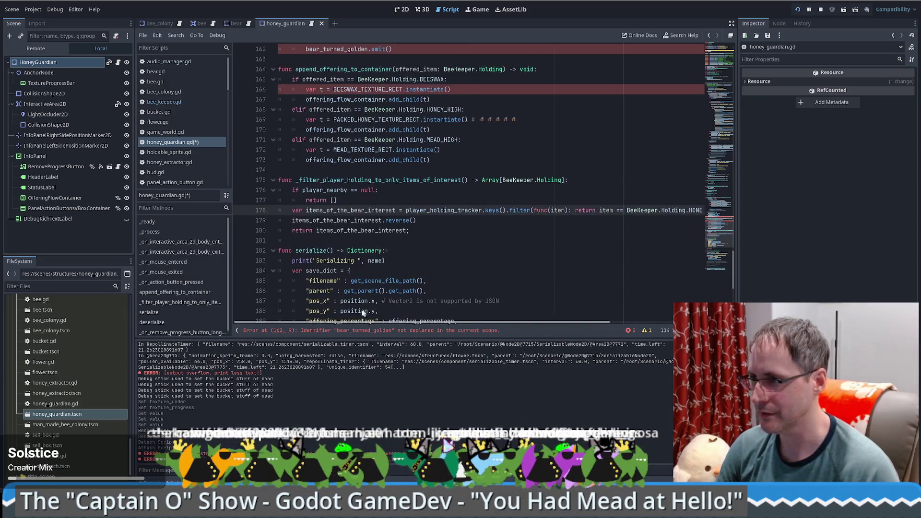
left_click(489, 222)
key("ctrl+s")
key("alt+Left")
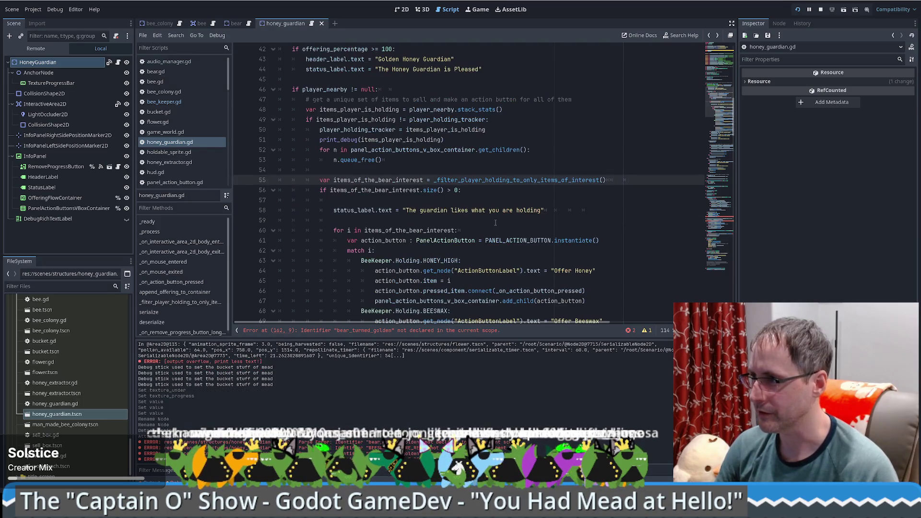
scroll(350, 193, "down", 1)
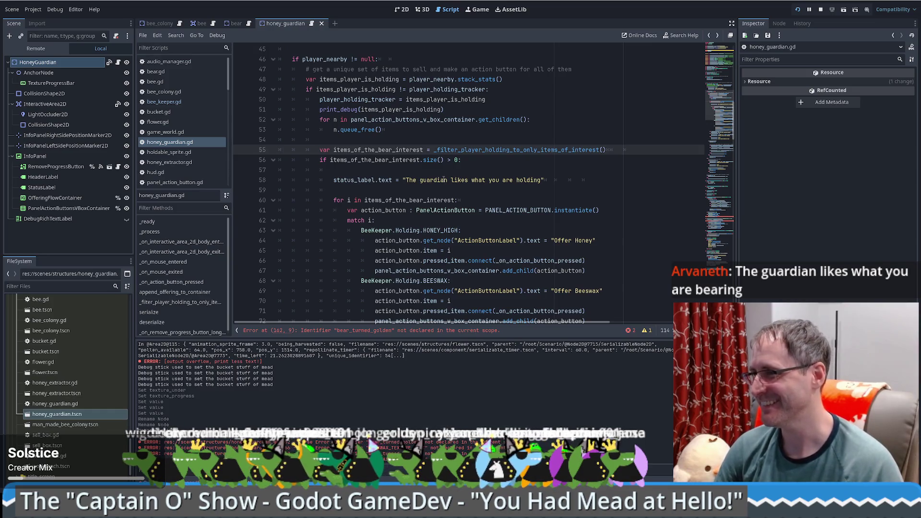
- Review the offering match statement and its honey case below the status message
scroll(443, 179, "down", 1)
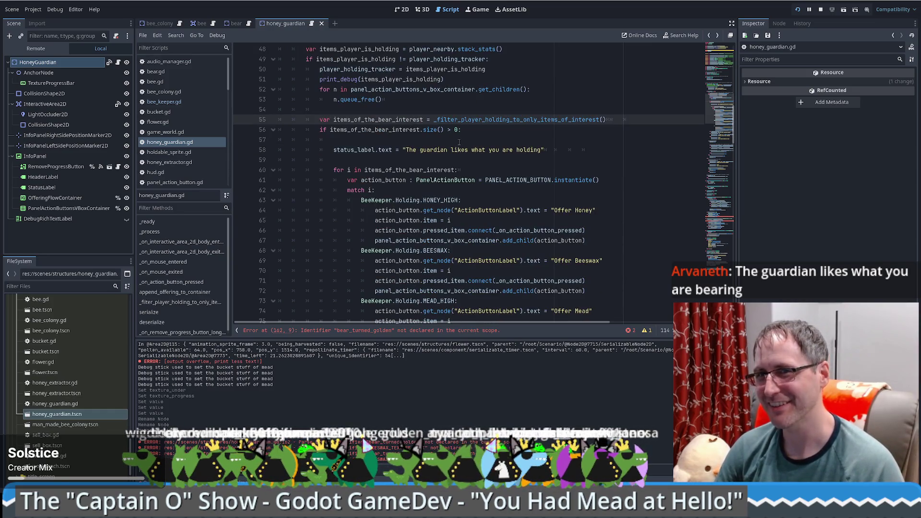
scroll(481, 158, "down", 1)
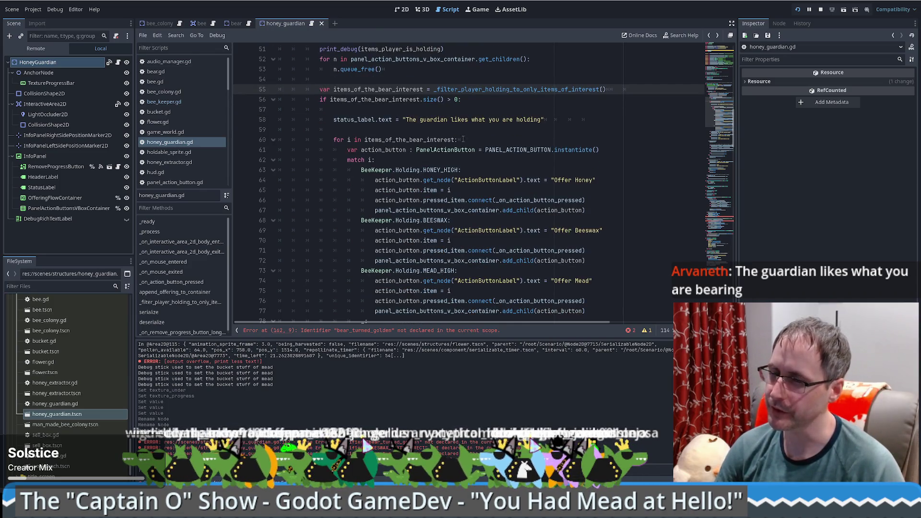
scroll(541, 147, "up", 1)
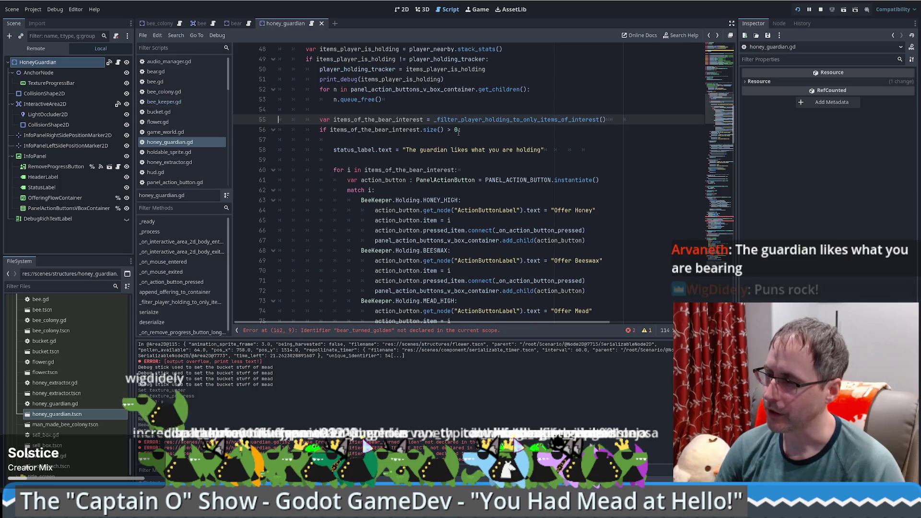
left_click(618, 151)
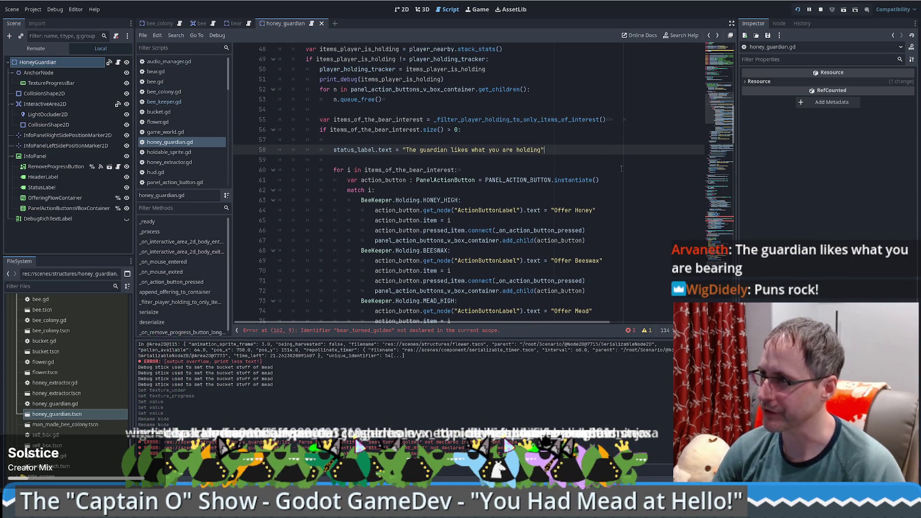
left_click(392, 159)
left_click(509, 161)
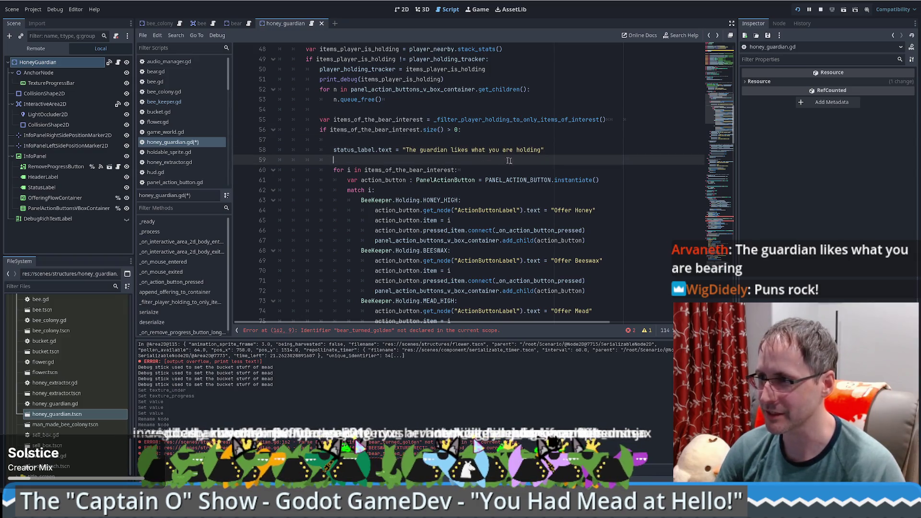
scroll(509, 161, "down", 2)
left_click(499, 130)
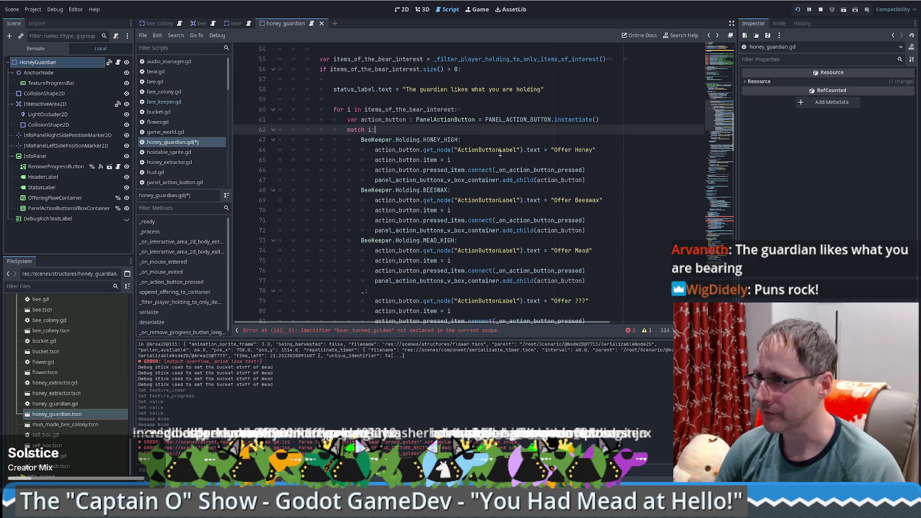
left_click(500, 152)
left_click(500, 159)
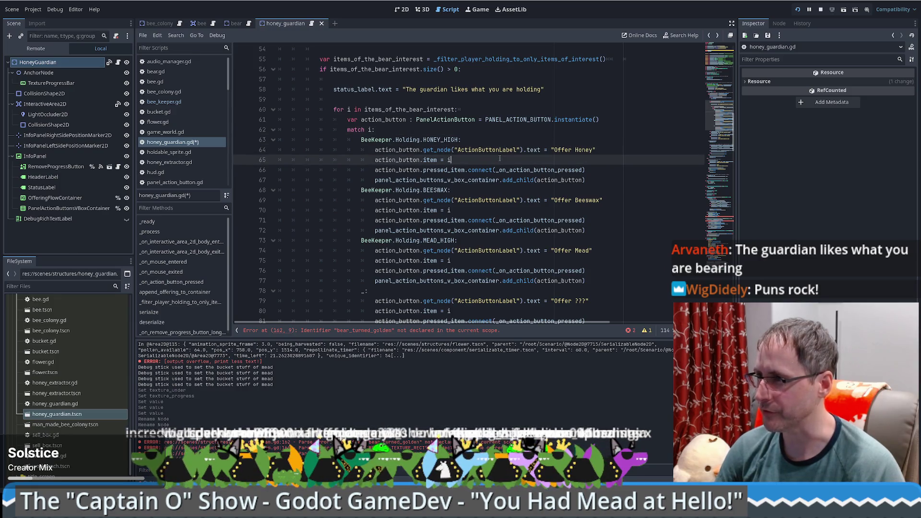
left_click(446, 134)
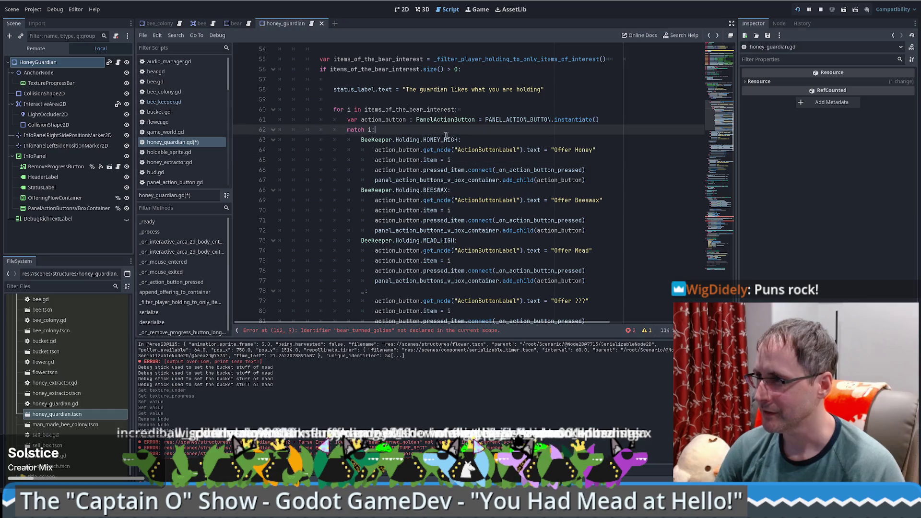
- Delete the BeeKeeper.Holding.BEESWAX case block (lines 68–72) from the match
scroll(603, 133, "down", 1)
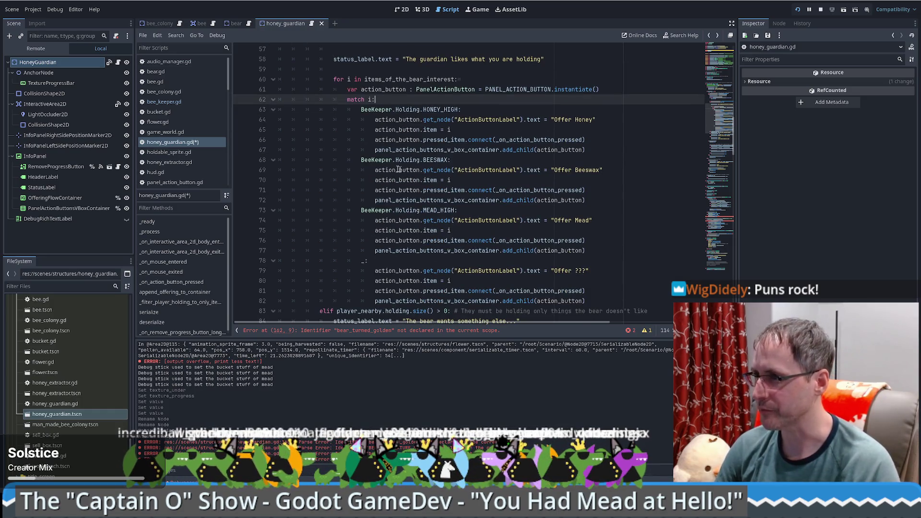
left_click_drag(603, 201, 606, 151)
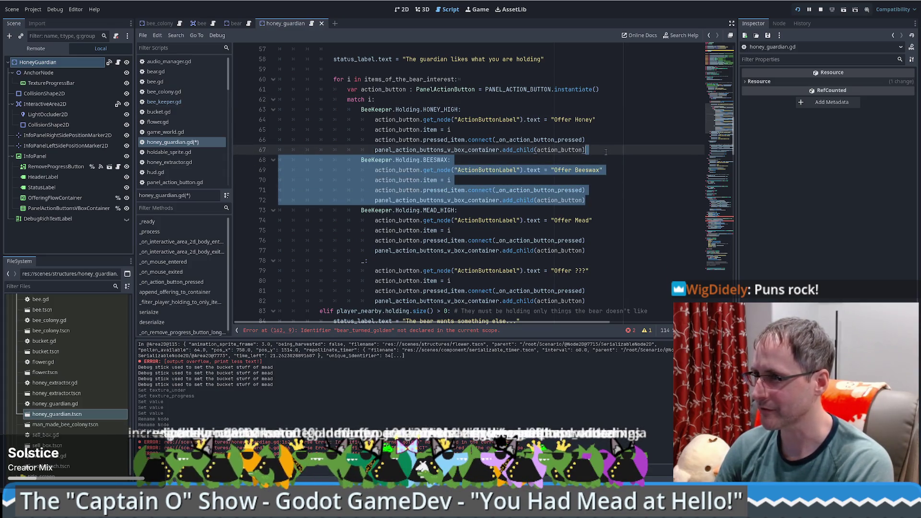
key("Delete")
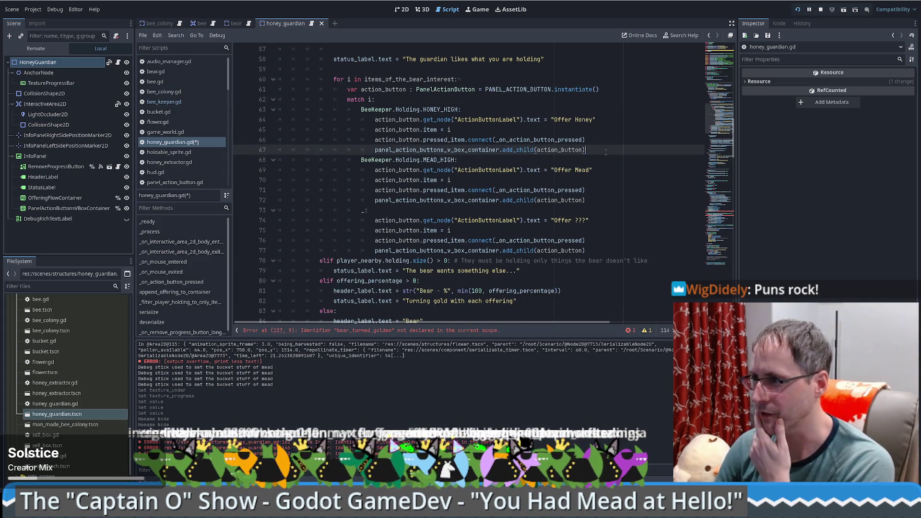
scroll(554, 161, "down", 1)
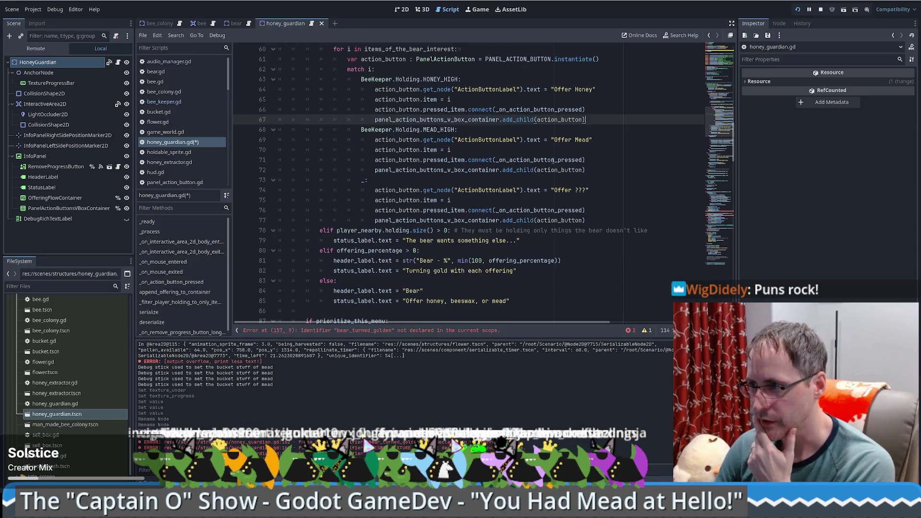
scroll(430, 208, "down", 1)
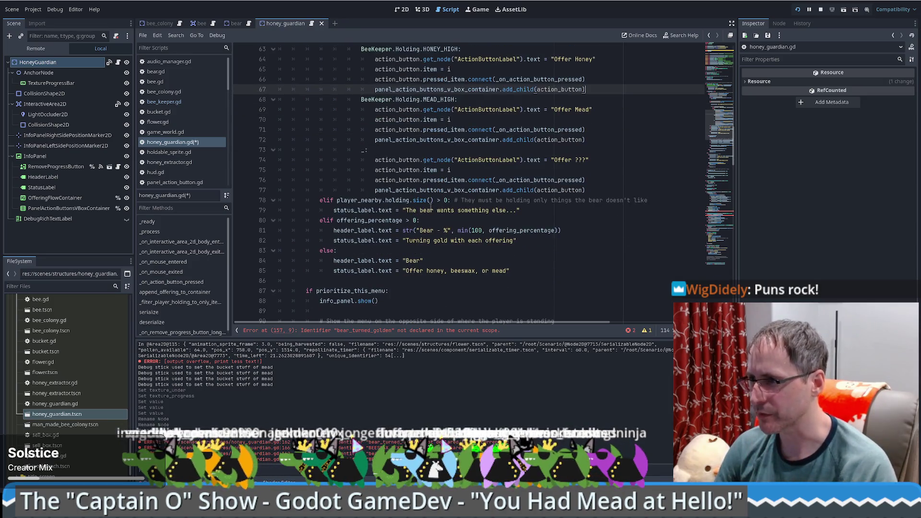
- Replace bear with 'guardian' in the status message, 'Guardian' in the percentage header, 'Honey Guardian' in the default header
double_click(425, 210)
type("guardian")
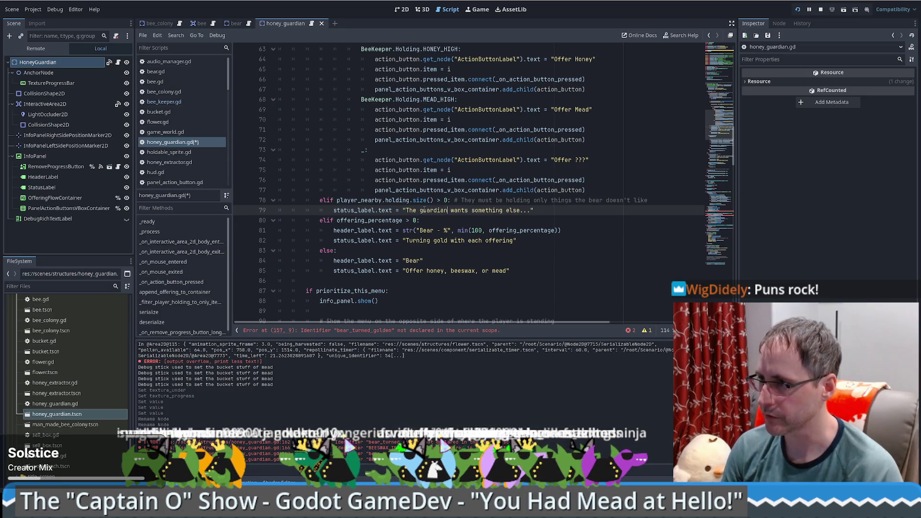
double_click(427, 230)
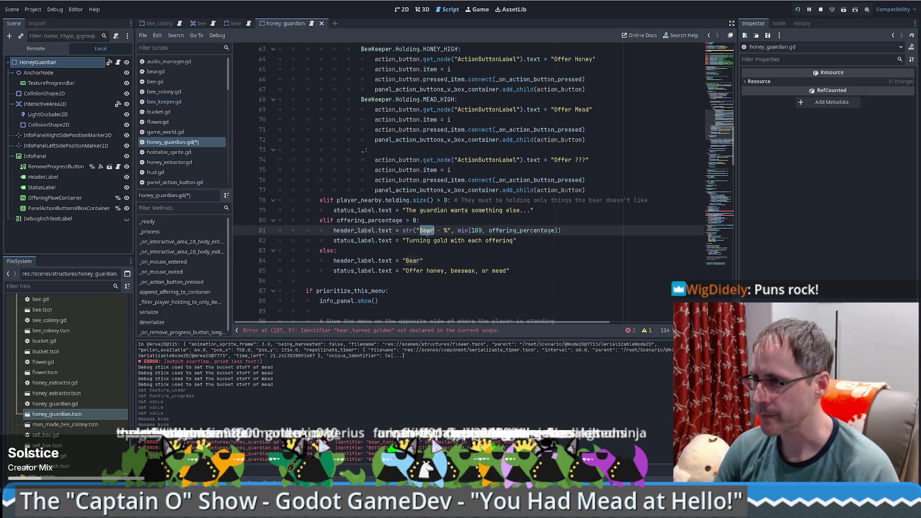
type("Guardian")
scroll(442, 211, "down", 1)
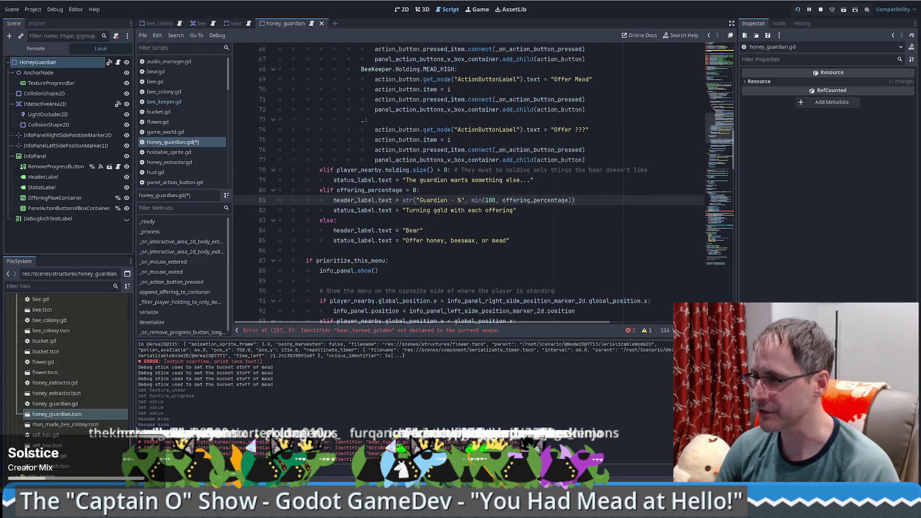
double_click(413, 230)
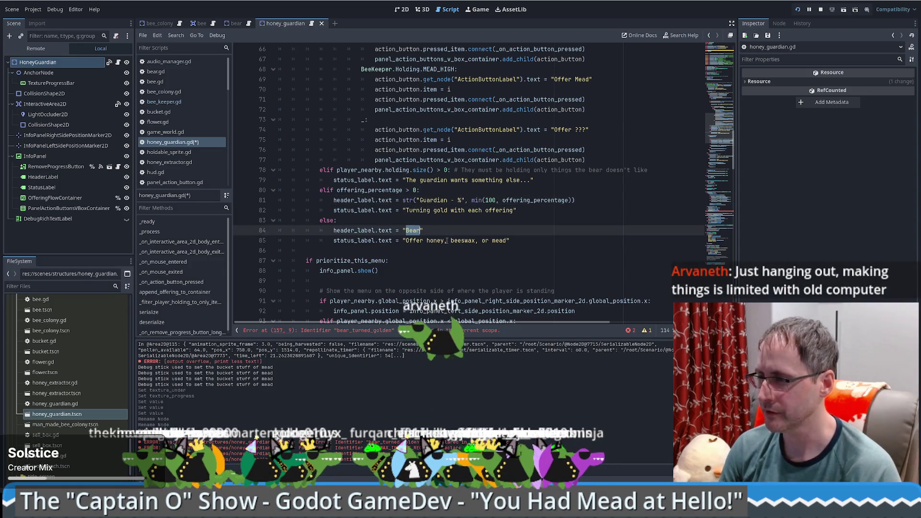
type("Honey Gu")
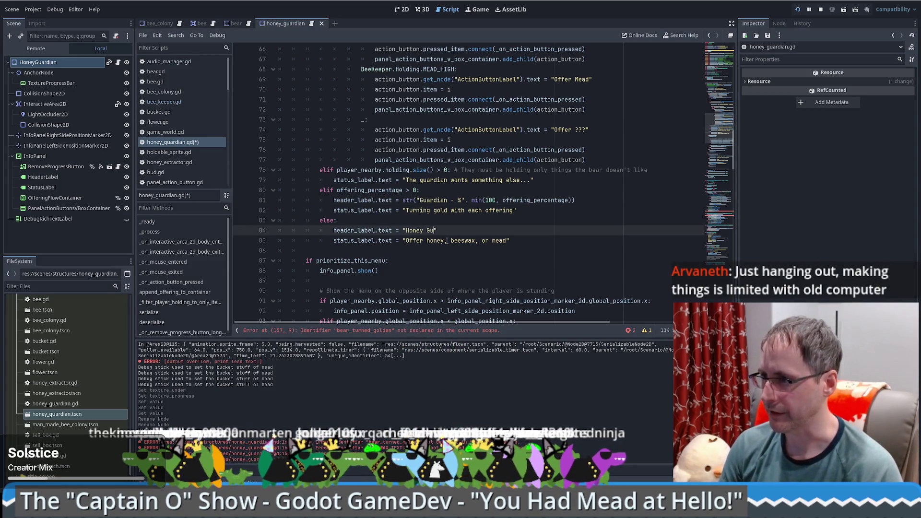
type("ardian")
- Make the status message read "The Honey Guardian wants something else..." with capital G
left_click(420, 180)
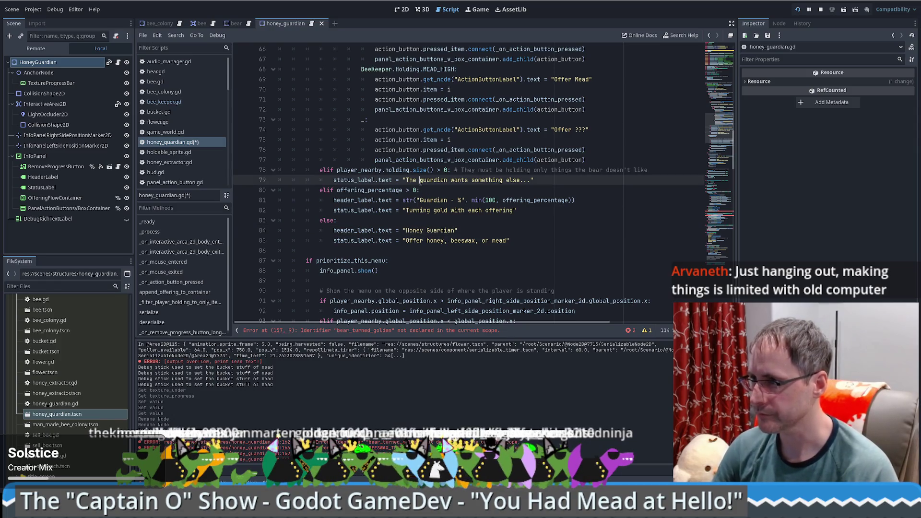
type("Honey")
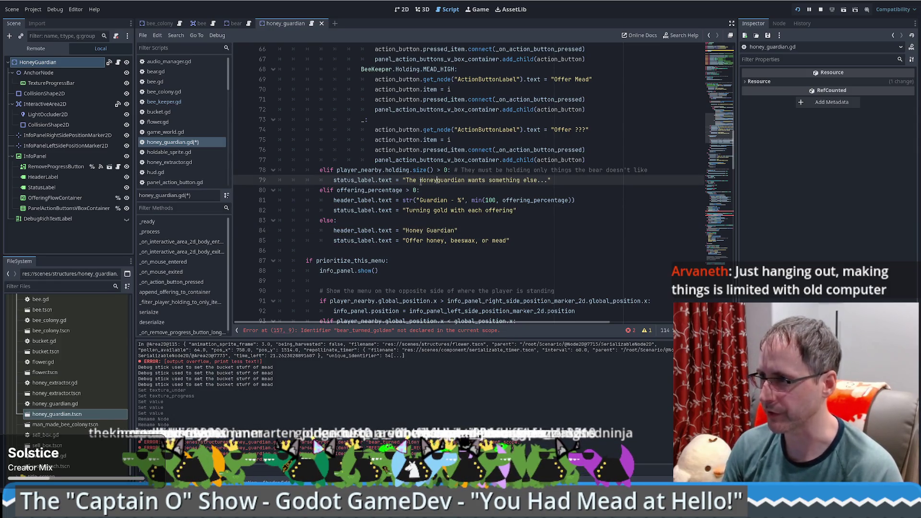
key("Delete")
type("G")
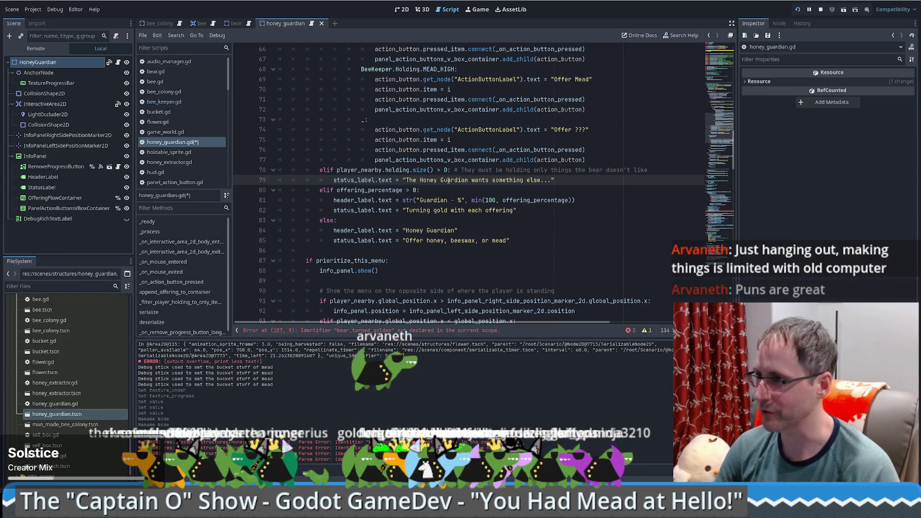
left_click(511, 189)
left_click(532, 210)
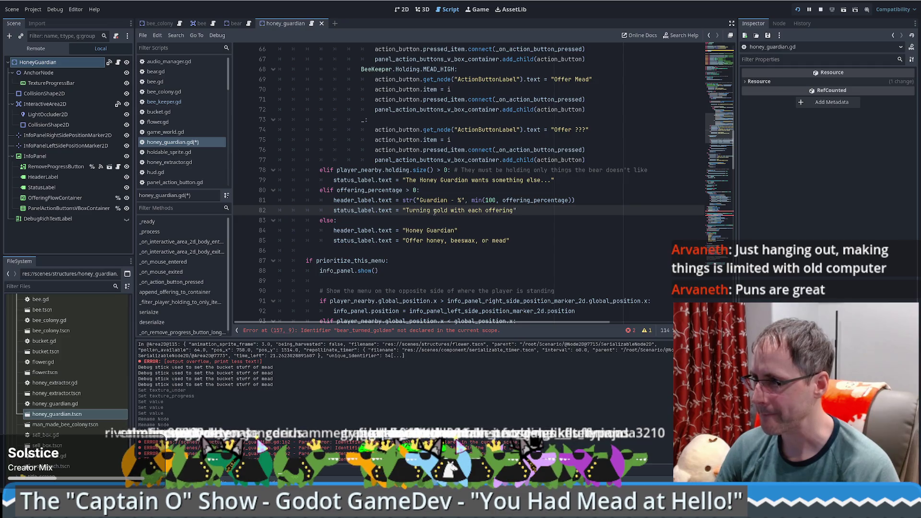
left_click(450, 240)
- Delete the beeswax part of line 85's status_label prompt, leaving "Offer honey or mead"
left_click_drag(483, 240, 445, 240)
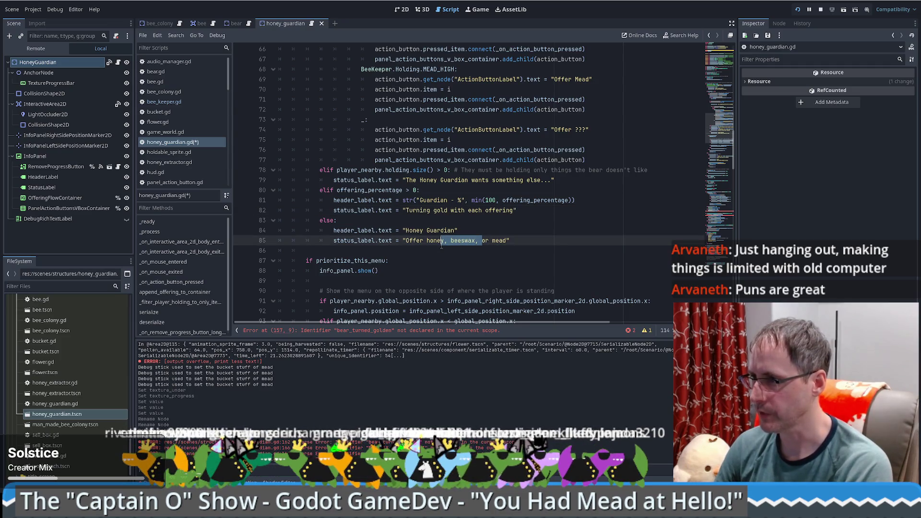
key("BackSpace")
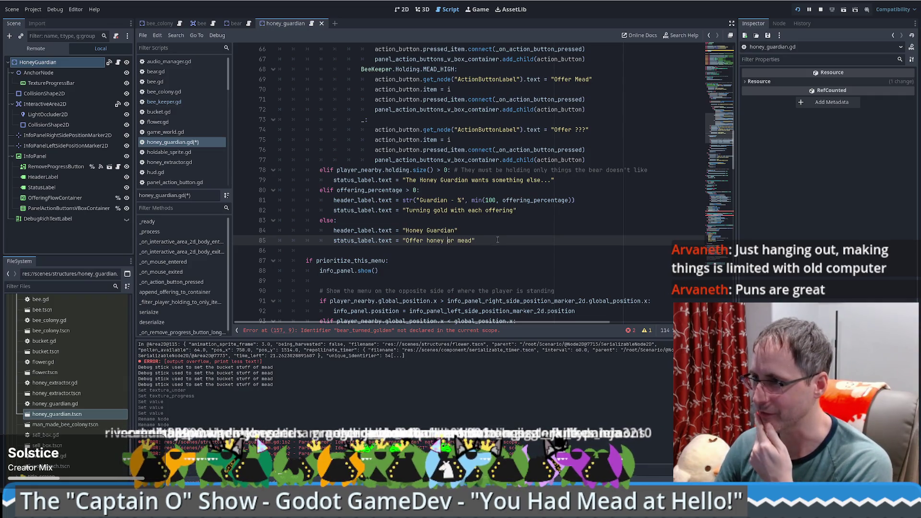
left_click(496, 231)
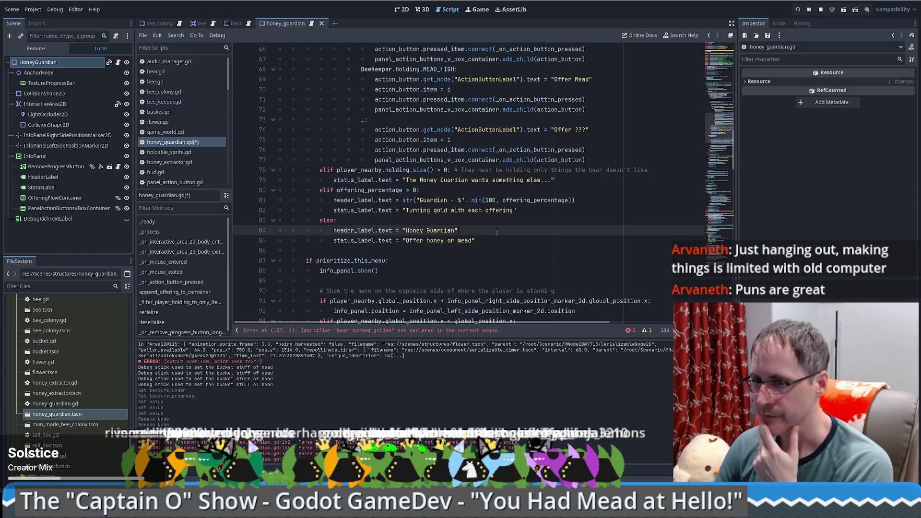
scroll(506, 235, "down", 1)
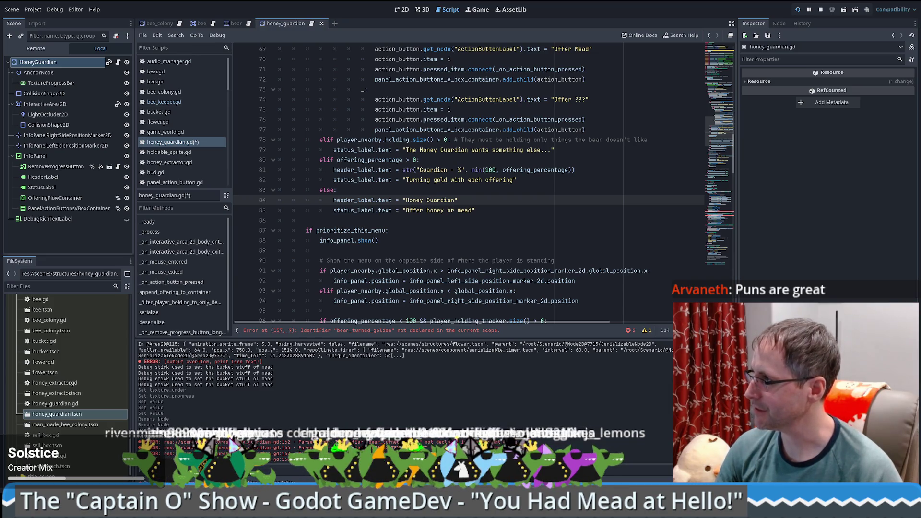
key("alt+Tab")
key("F11")
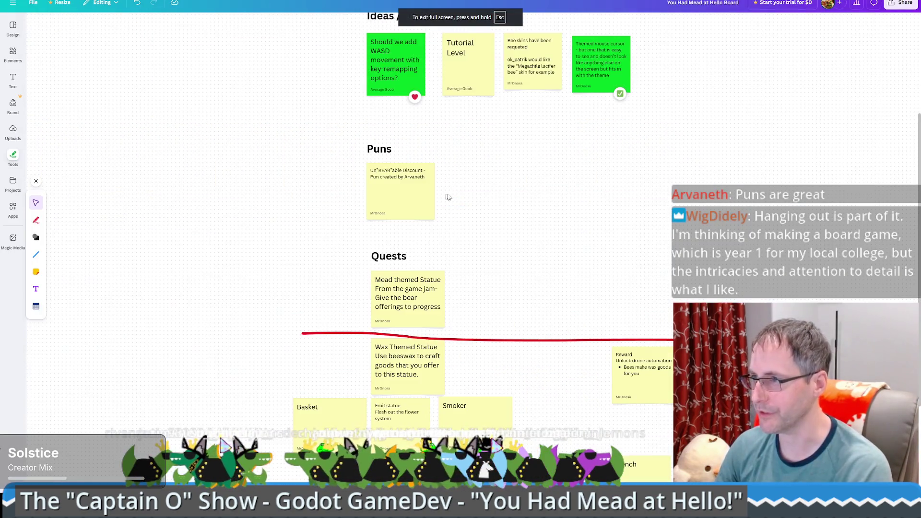
scroll(424, 177, "up", 5, "ctrl")
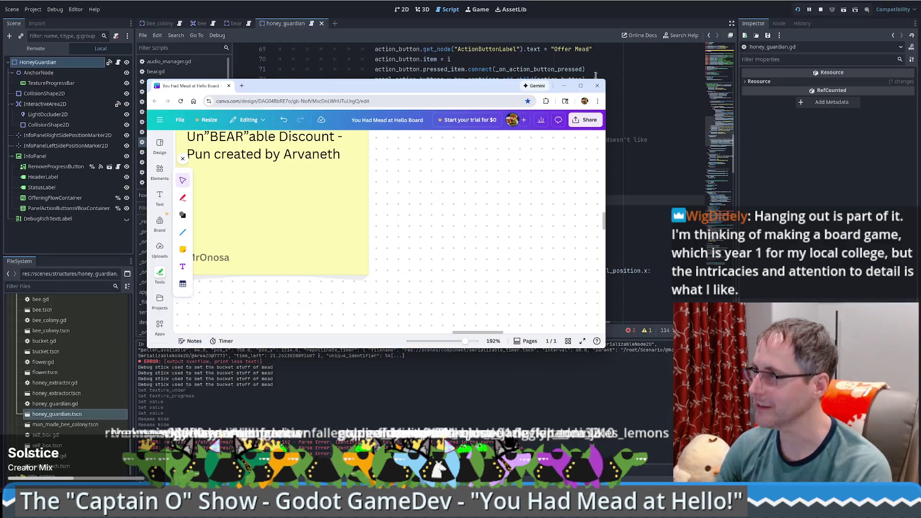
left_click(563, 85)
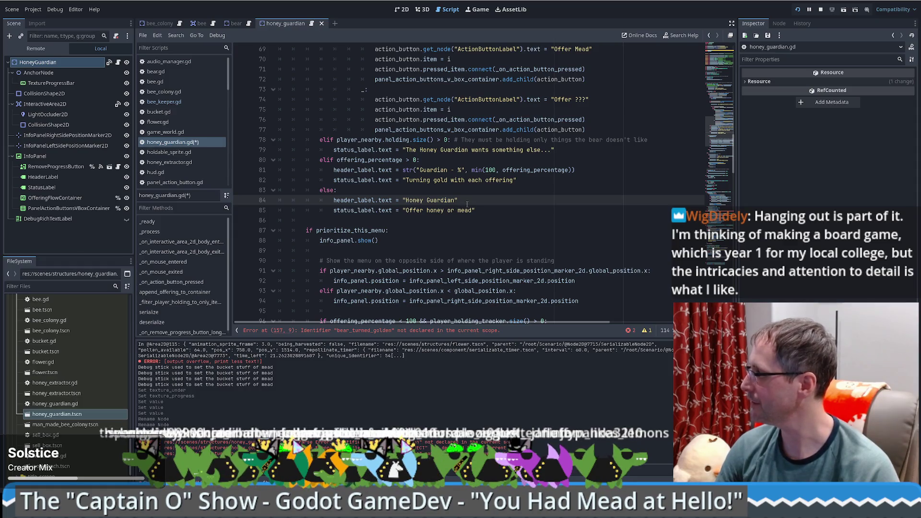
left_click(522, 193)
scroll(528, 194, "down", 1)
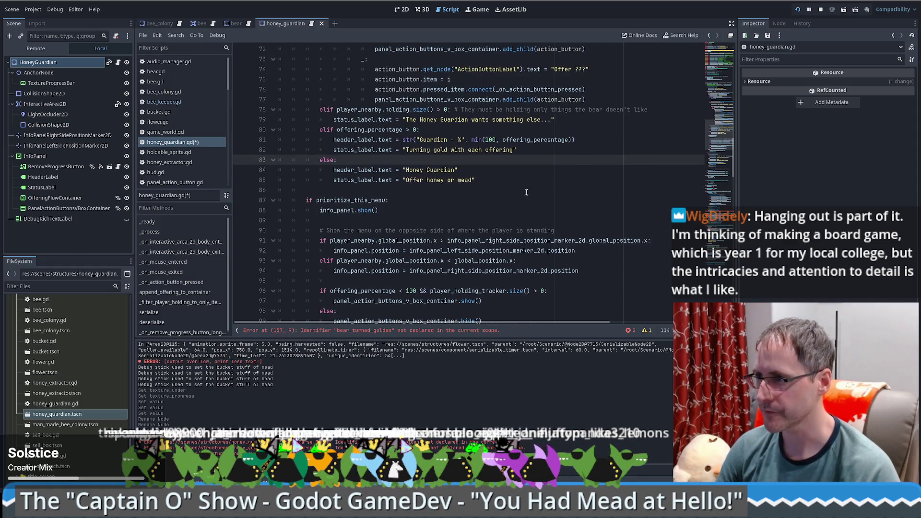
left_click(488, 197)
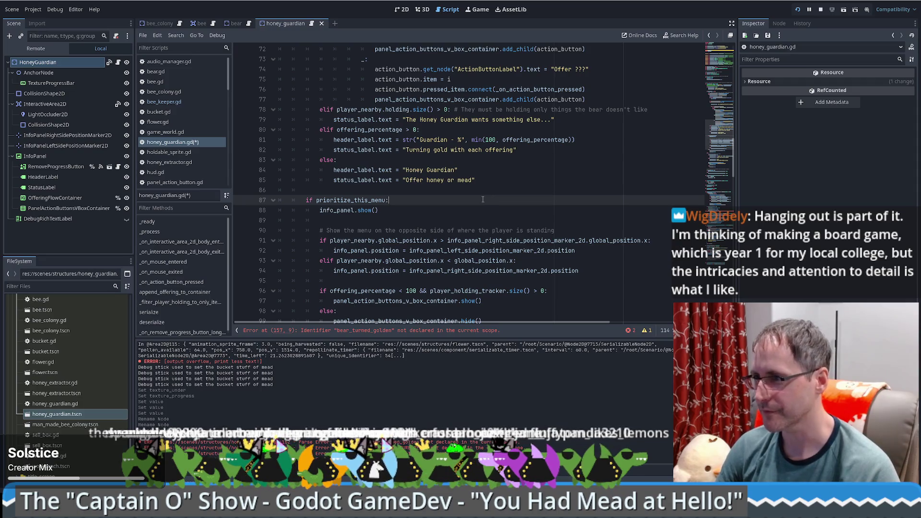
left_click(435, 191)
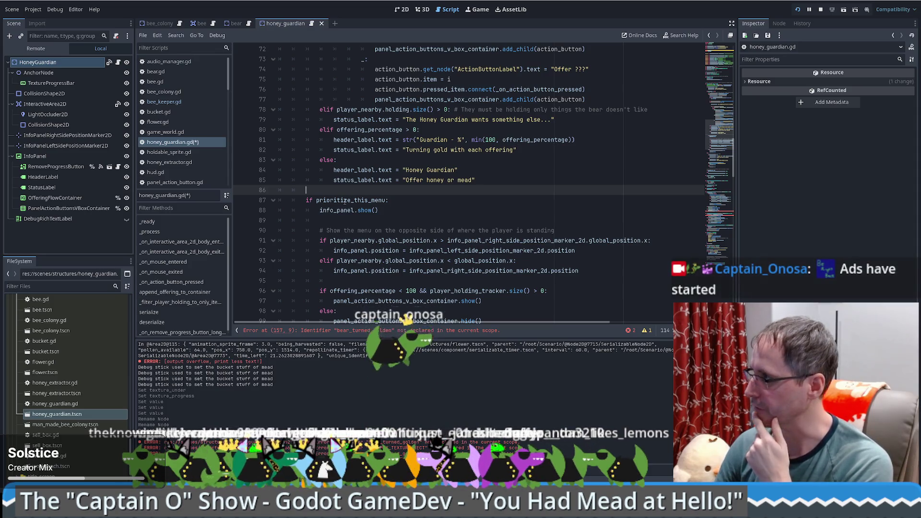
mouse_move(345, 202)
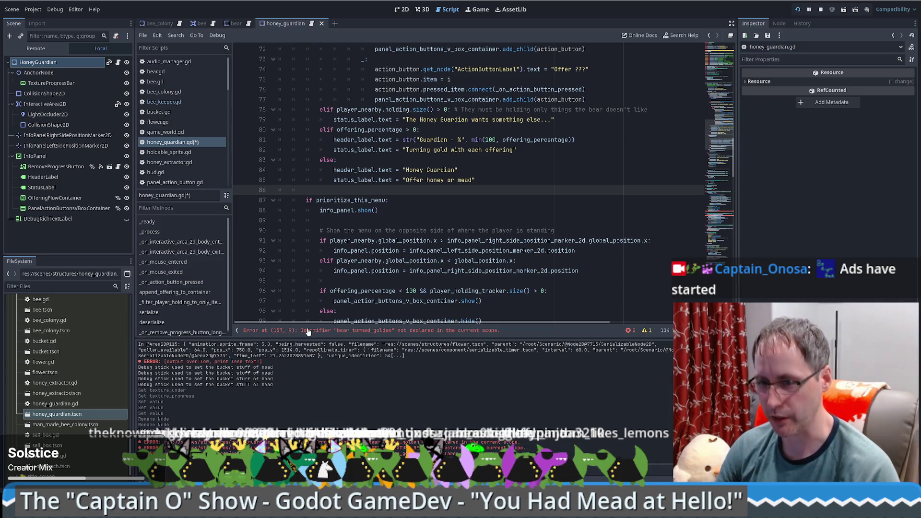
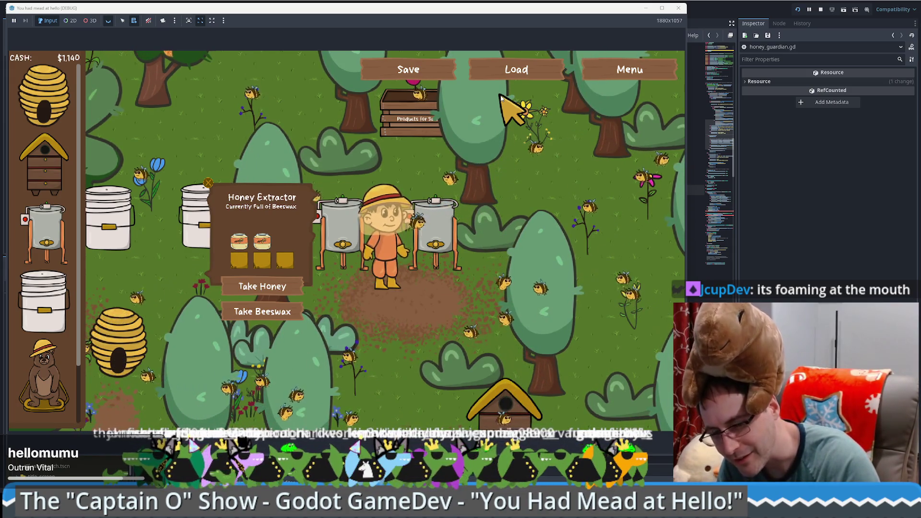
- Walk the beekeeper past the extractors, buckets and selling stand, then toward the bear statue
key("d")
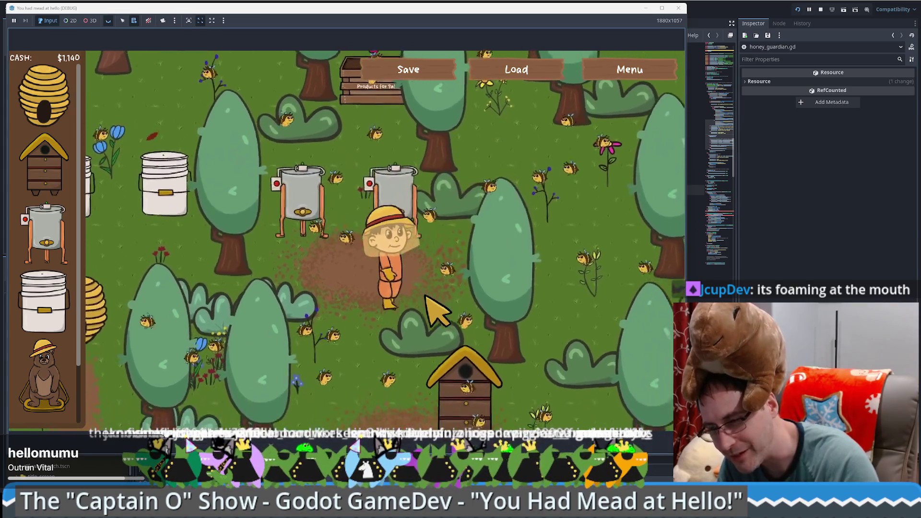
key("a")
key("w")
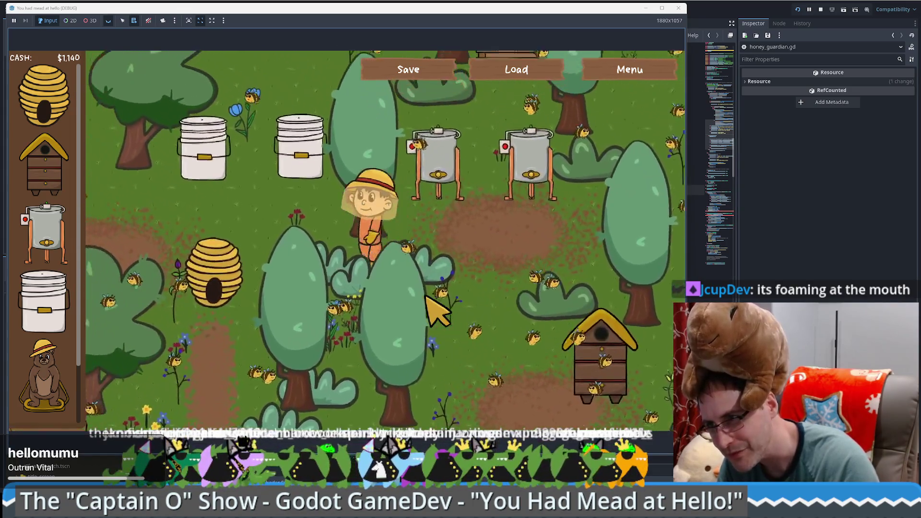
key("s")
key("a")
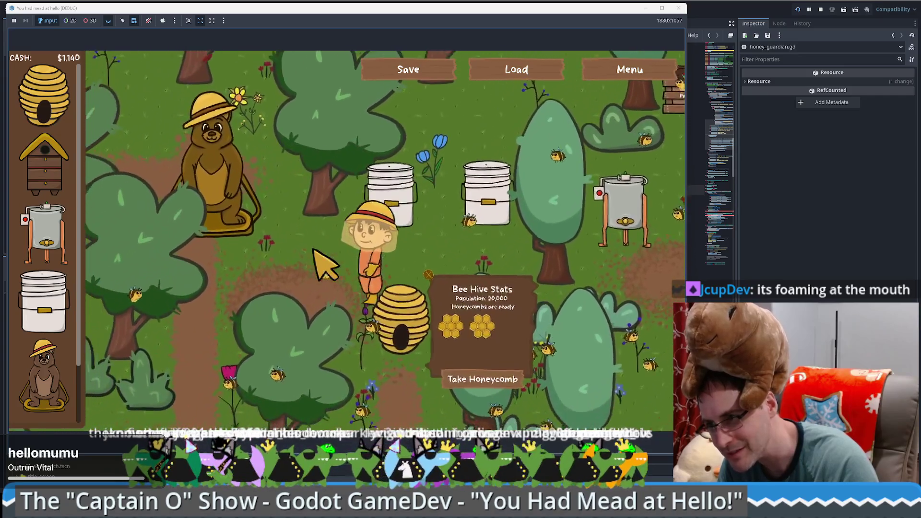
key("a")
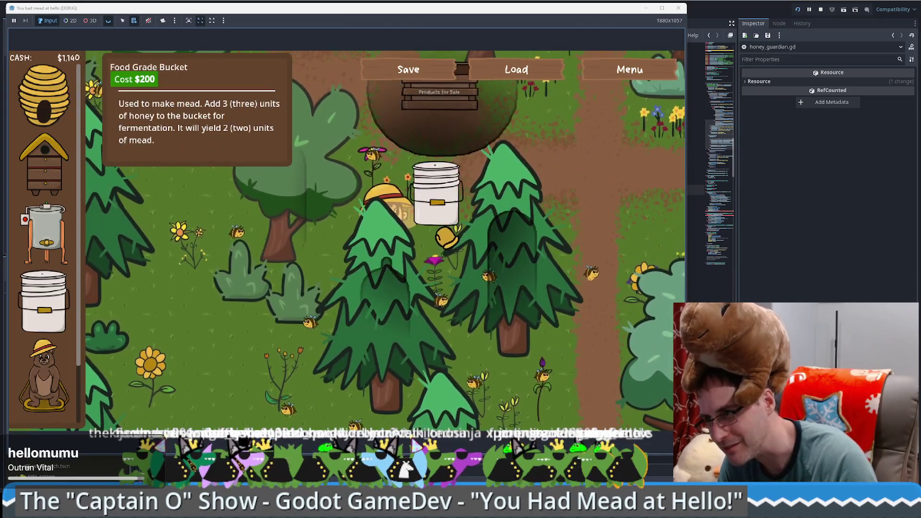
key("d")
key("w")
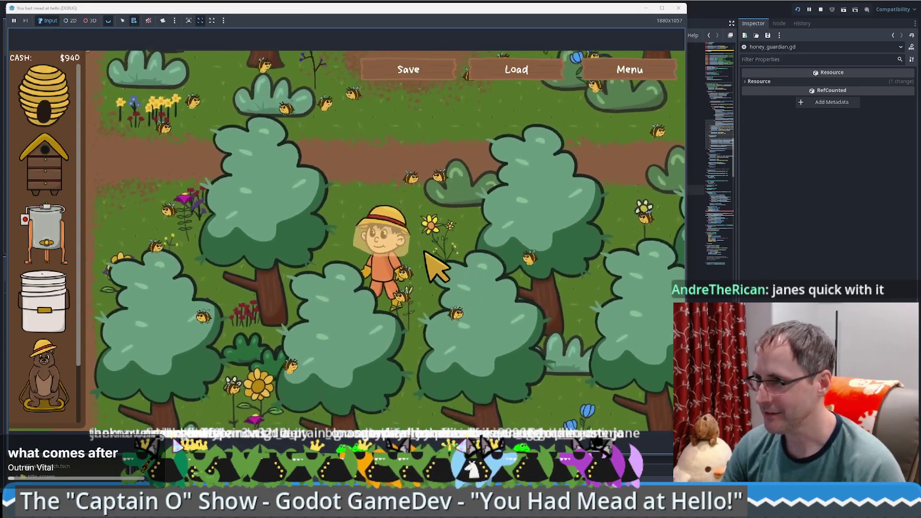
- Walk the beekeeper through the forest, nudge the game window, then stop the playtest with F8
key("a")
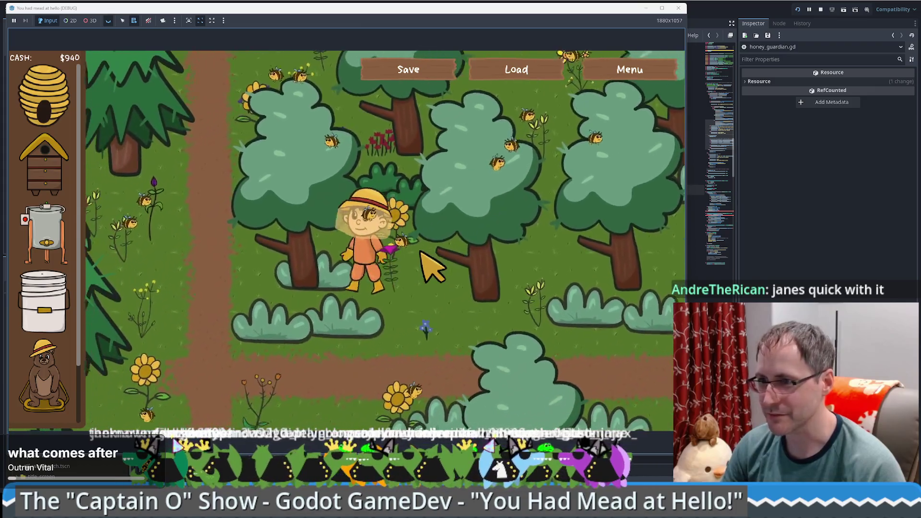
key("w")
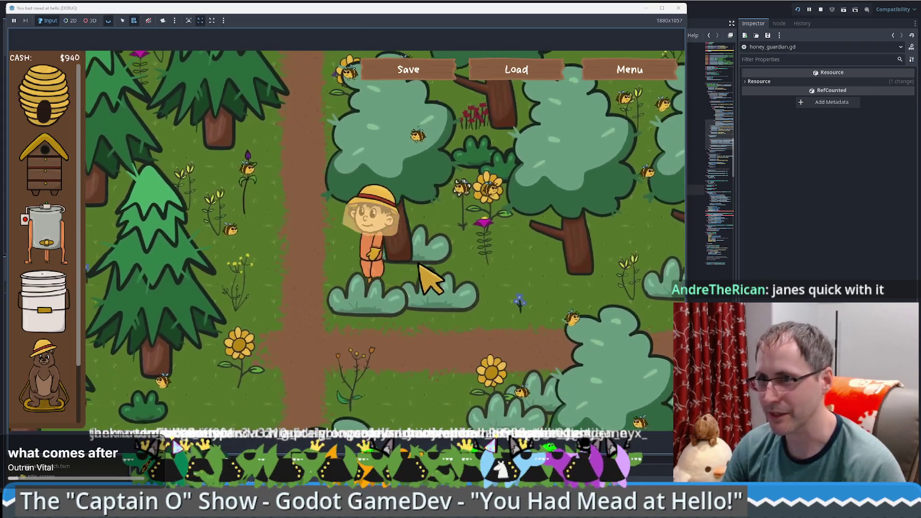
left_click_drag(569, 13, 574, 14)
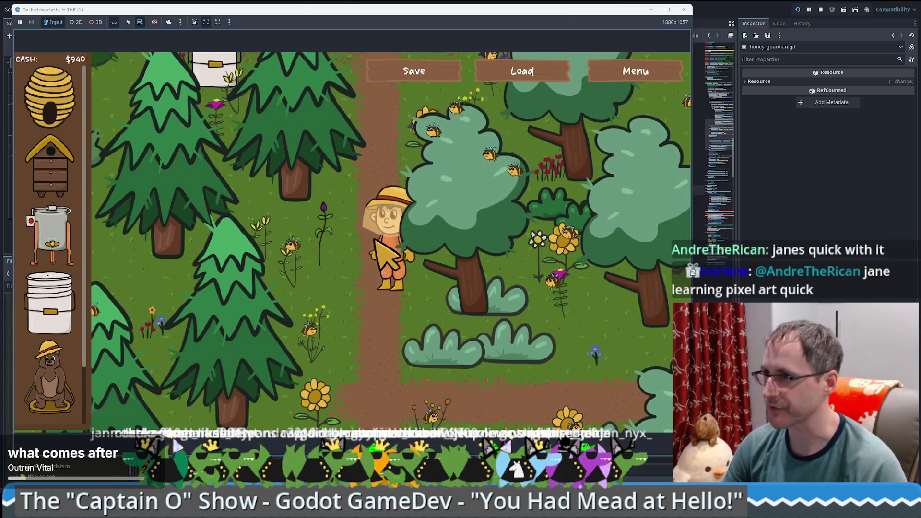
key("w")
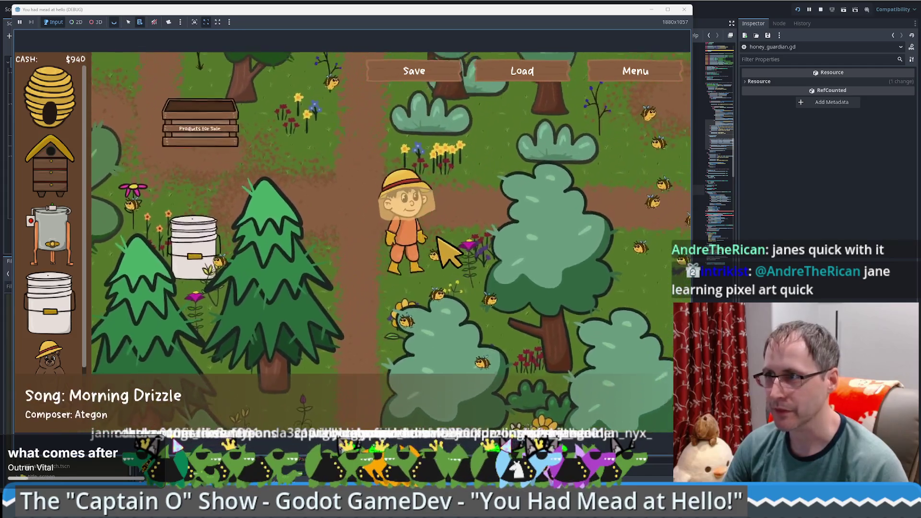
key("d")
key("s")
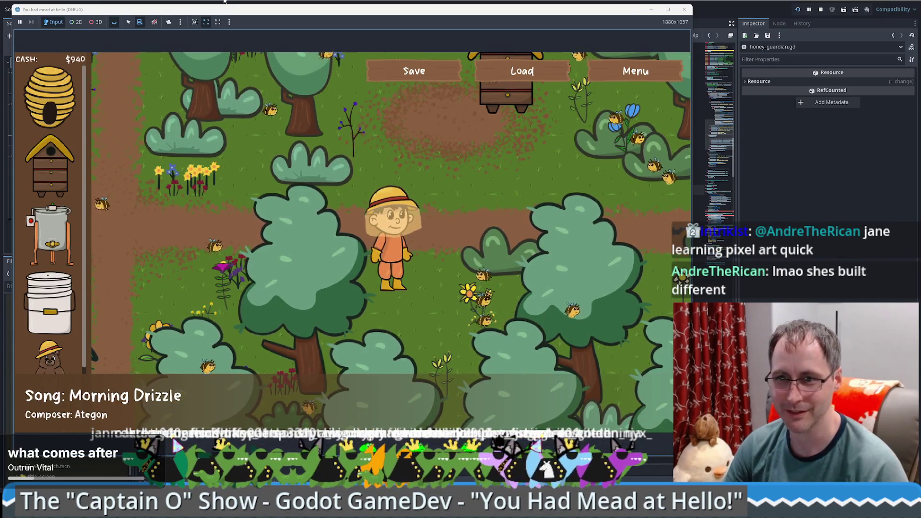
key("F8")
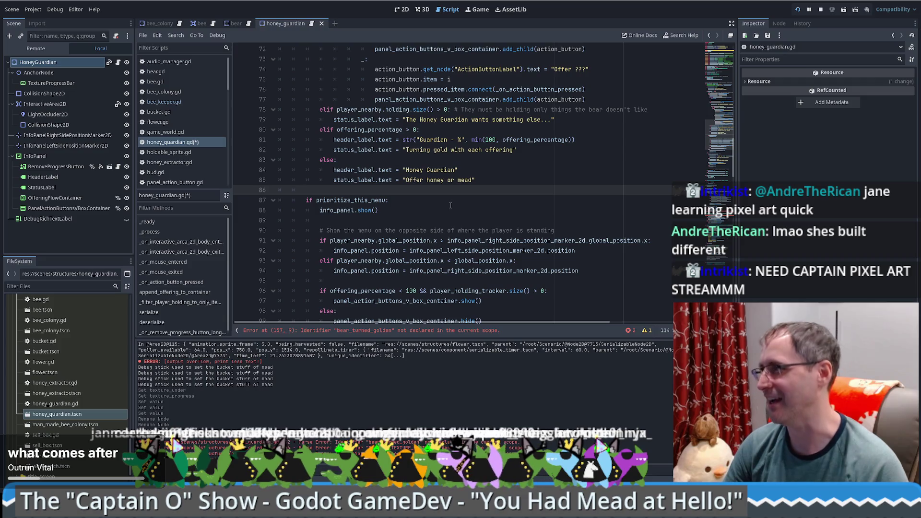
- Check the player_nearby tooltip, then review the Offer button match block from line 57 to line 88
mouse_move(337, 242)
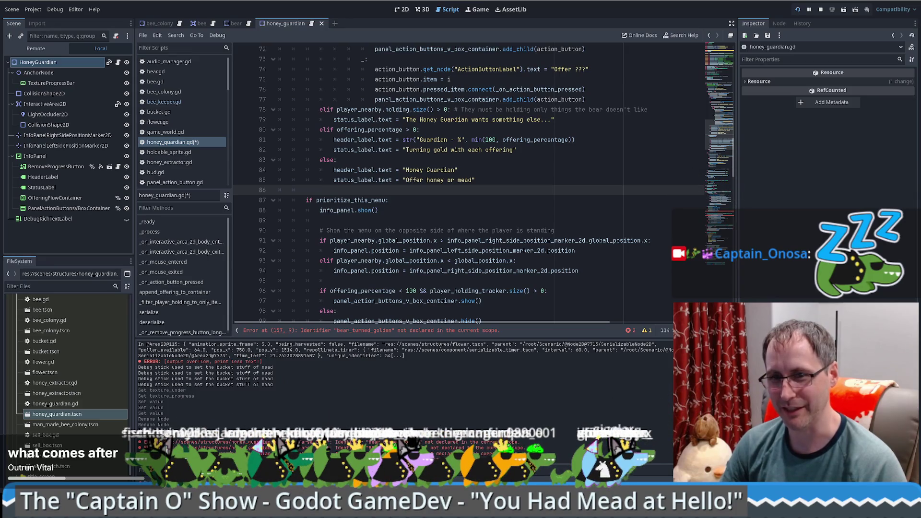
left_click(574, 206)
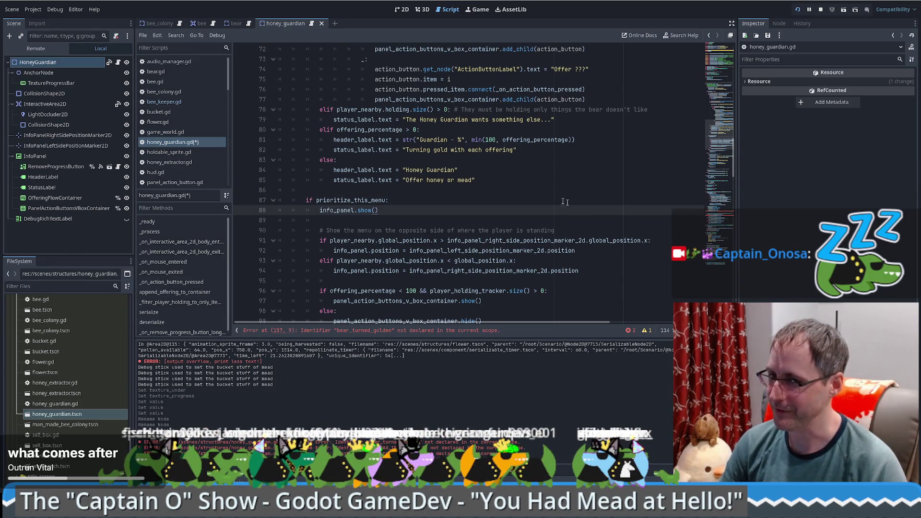
scroll(525, 191, "down", 5)
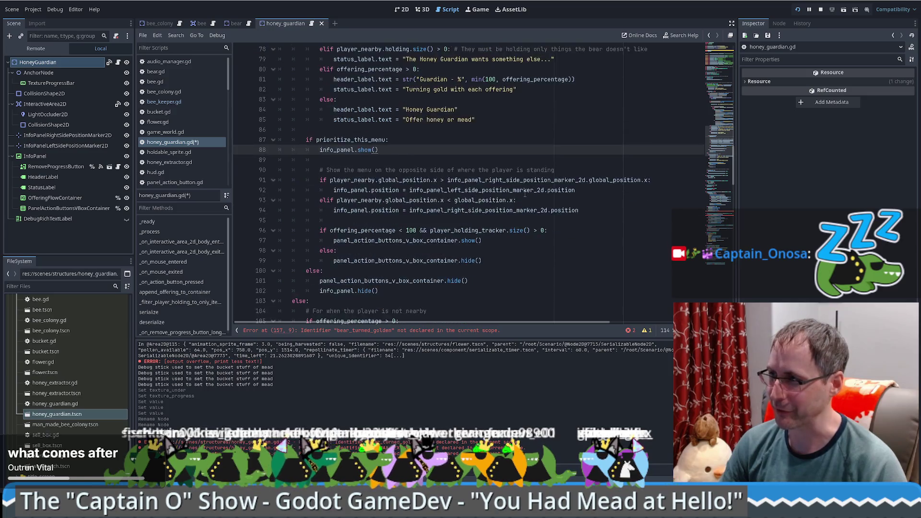
scroll(559, 221, "up", 6)
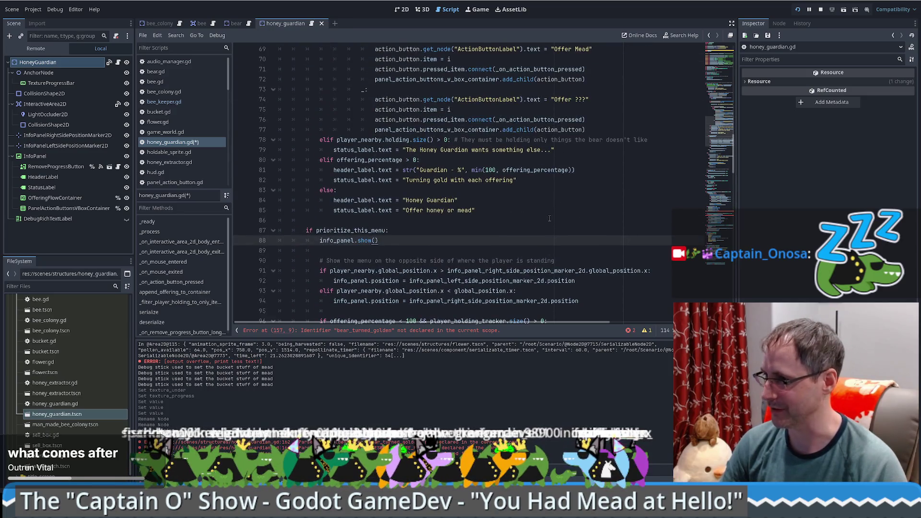
scroll(549, 218, "up", 4)
scroll(577, 221, "down", 5)
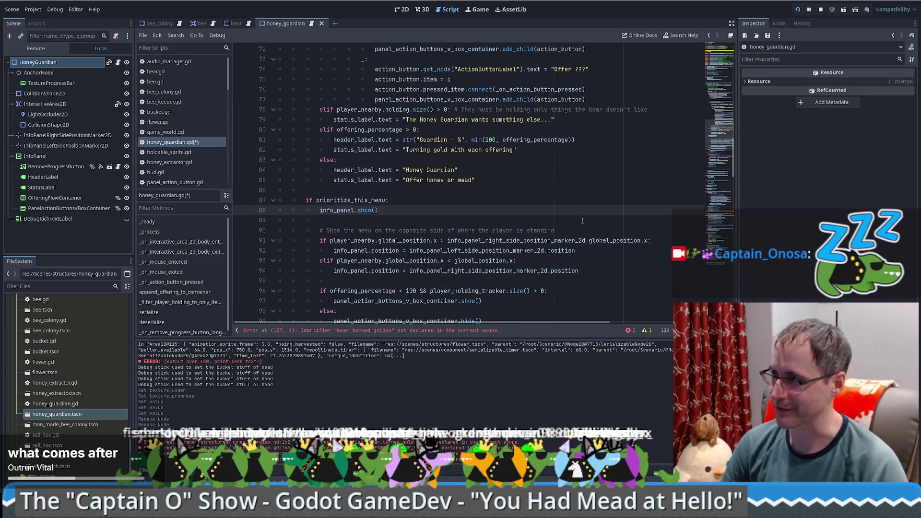
scroll(584, 221, "down", 2)
scroll(584, 220, "up", 7)
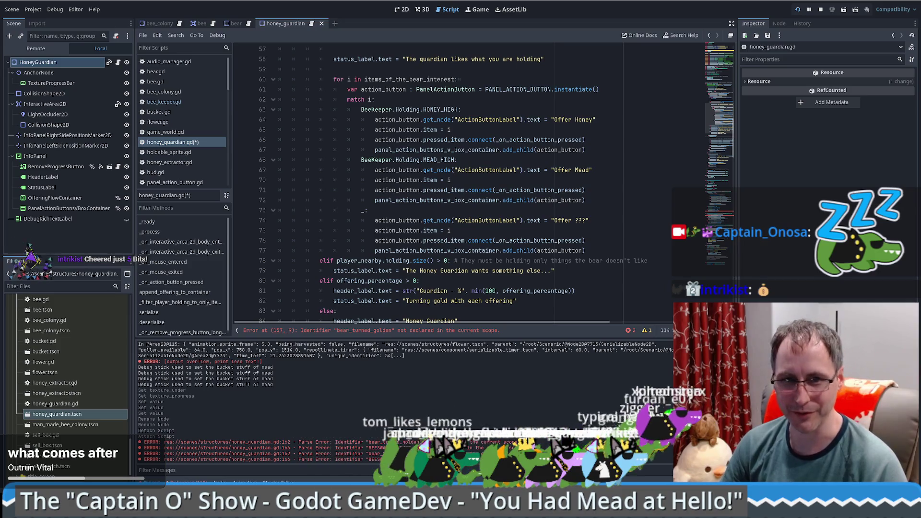
left_click(590, 241)
- Delete lines 76–77, the Offer ??? button's pressed_item.connect and add_child calls
scroll(607, 249, "up", 7)
scroll(609, 252, "down", 7)
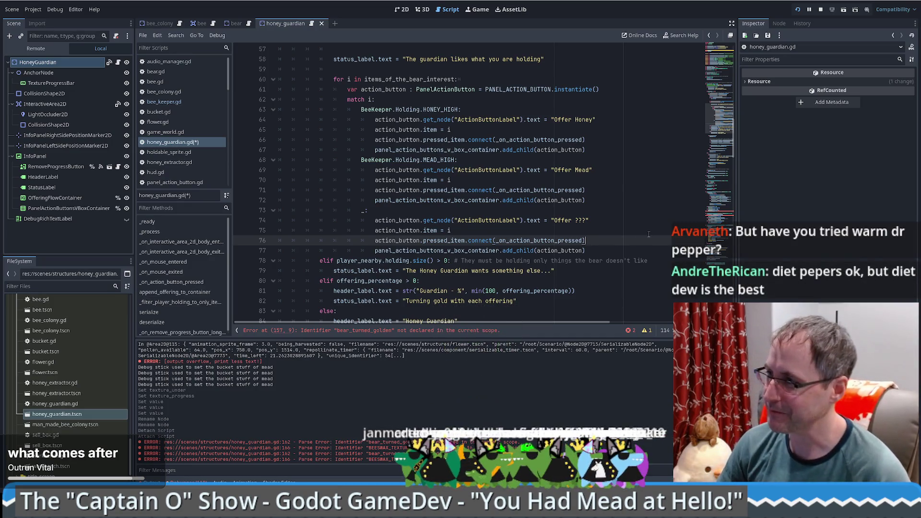
key("Up")
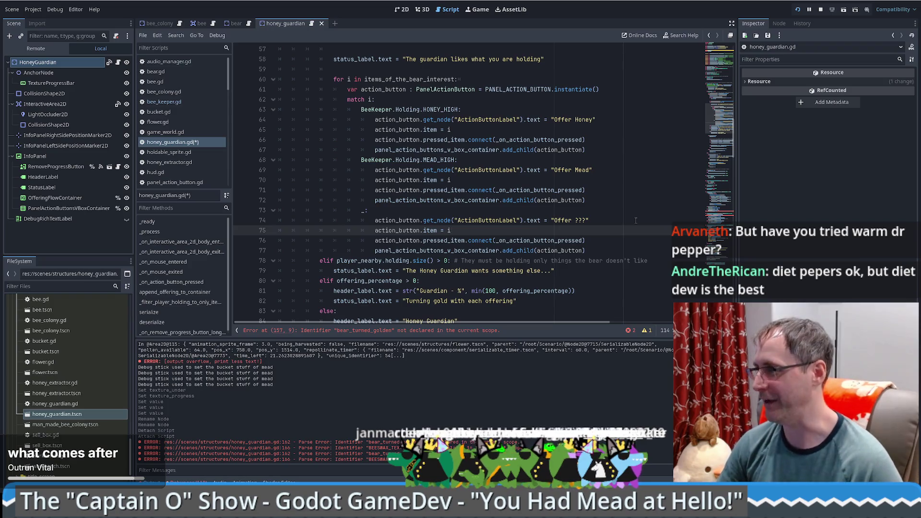